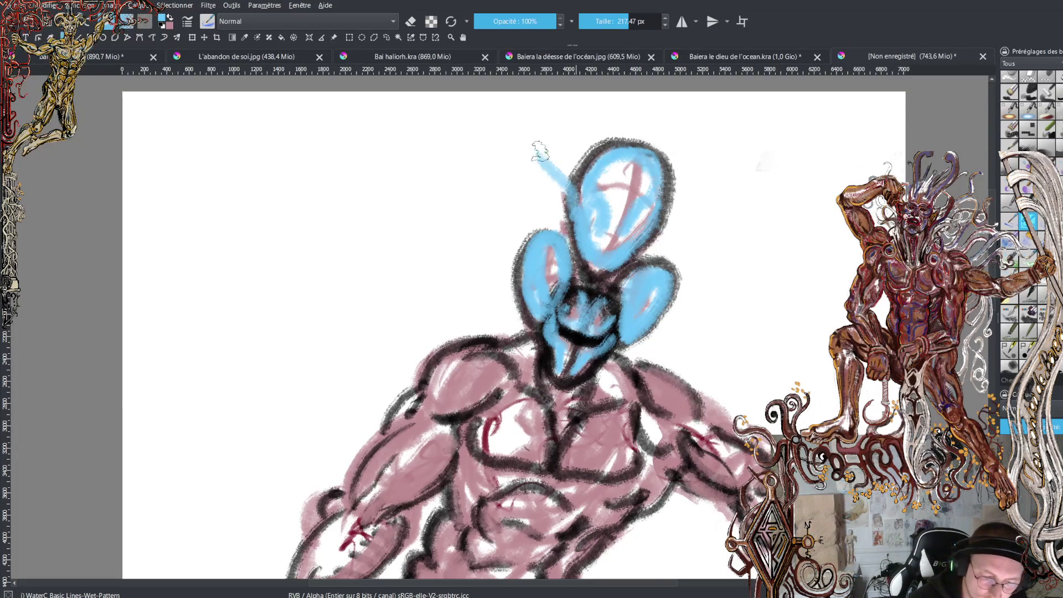
Paint blue horn strokes rising from the right, left and lower sides of the head cluster
left_click_drag(661, 163, 714, 153)
left_click_drag(670, 204, 722, 180)
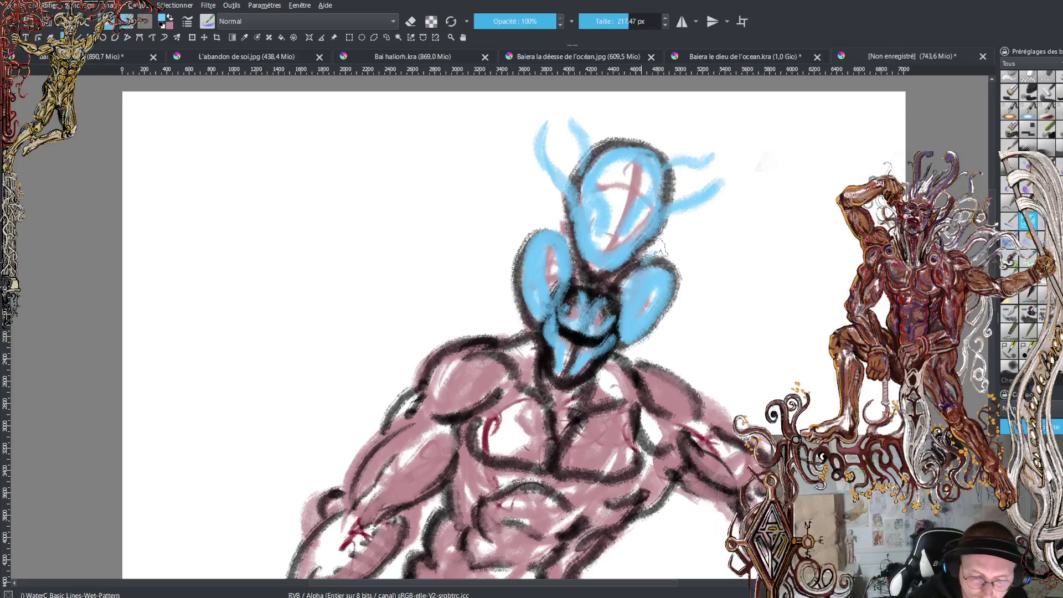
left_click_drag(647, 256, 714, 237)
left_click_drag(673, 269, 736, 236)
mouse_move(567, 244)
left_mouse_down()
mouse_move(523, 171)
mouse_move(529, 182)
mouse_move(501, 177)
left_mouse_up()
left_click_drag(534, 246, 487, 191)
mouse_move(669, 316)
left_mouse_down()
mouse_move(720, 277)
mouse_move(747, 276)
left_mouse_up()
left_click_drag(523, 260, 490, 221)
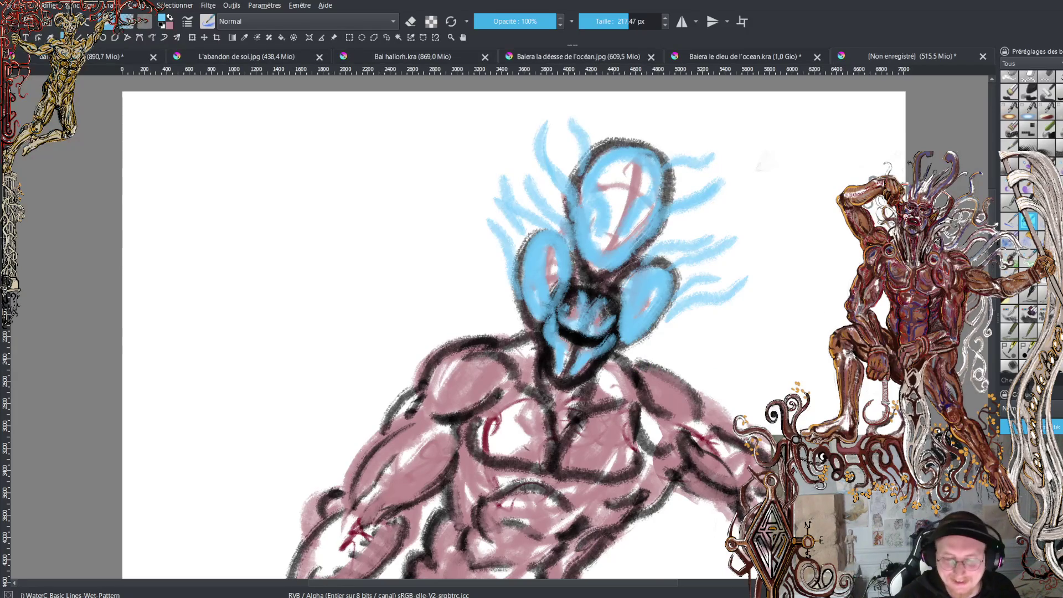
scroll(499, 553, "up", 3)
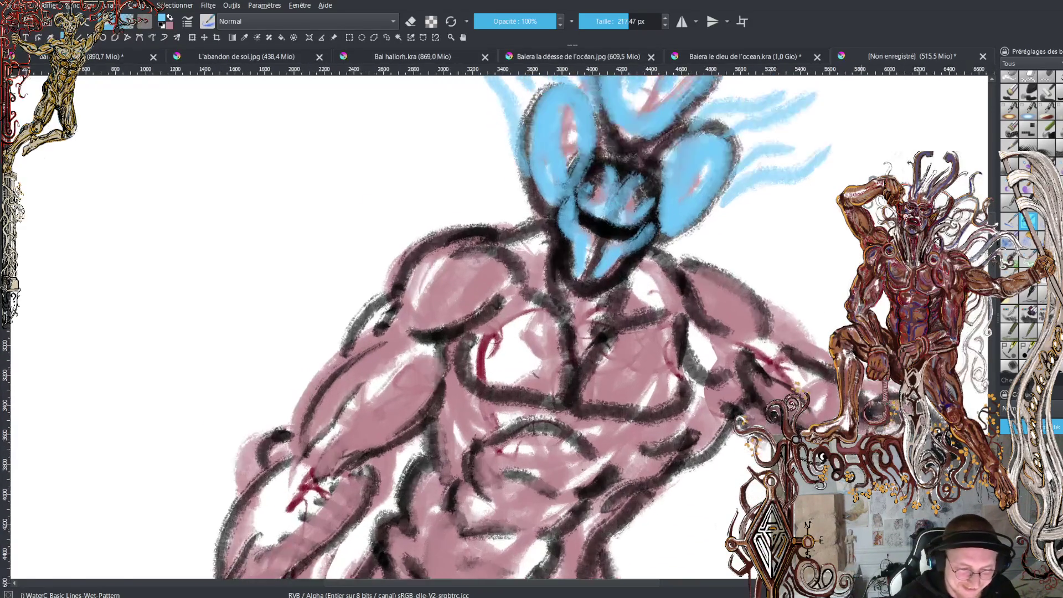
Shrink the brush to about 36 px and paint light-blue highlights over the eyes
scroll(637, 318, "up", 2)
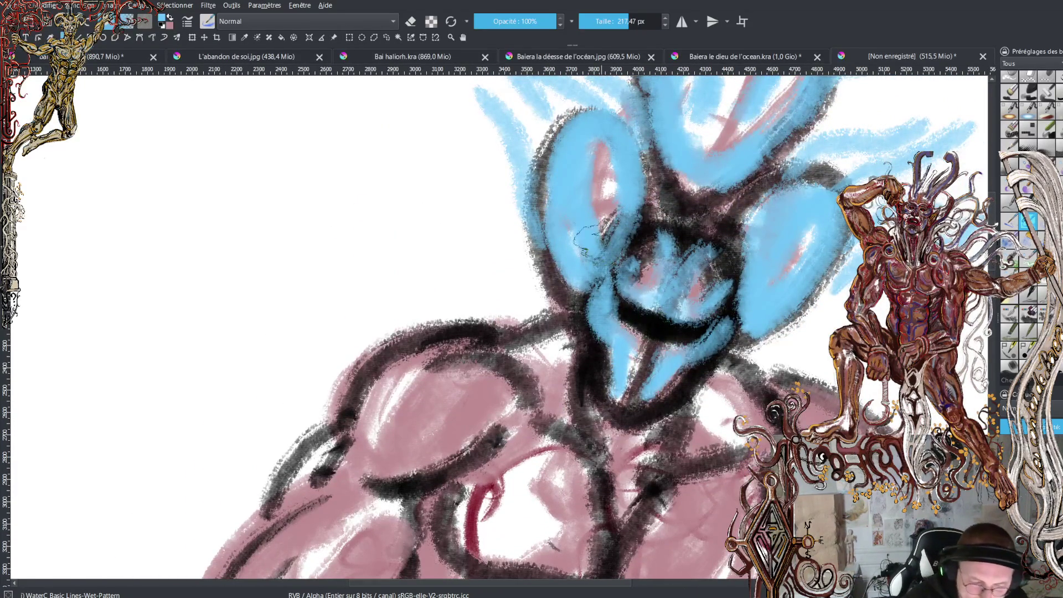
left_click(604, 21)
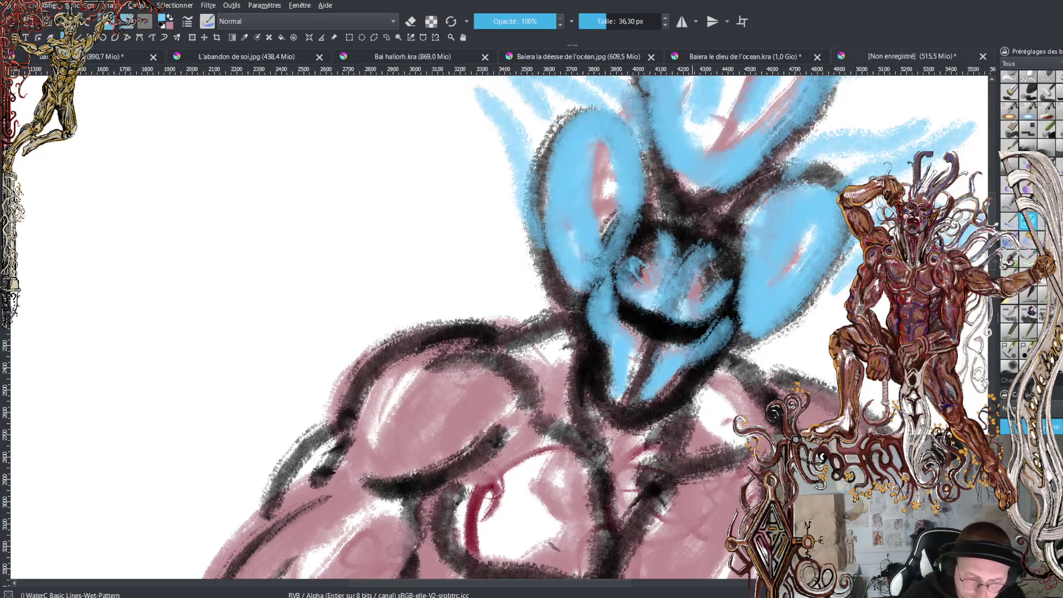
mouse_move(686, 283)
left_mouse_down()
mouse_move(722, 293)
mouse_move(697, 299)
mouse_move(714, 289)
left_mouse_up()
mouse_move(631, 256)
left_mouse_down()
mouse_move(642, 279)
mouse_move(637, 260)
mouse_move(650, 276)
left_mouse_up()
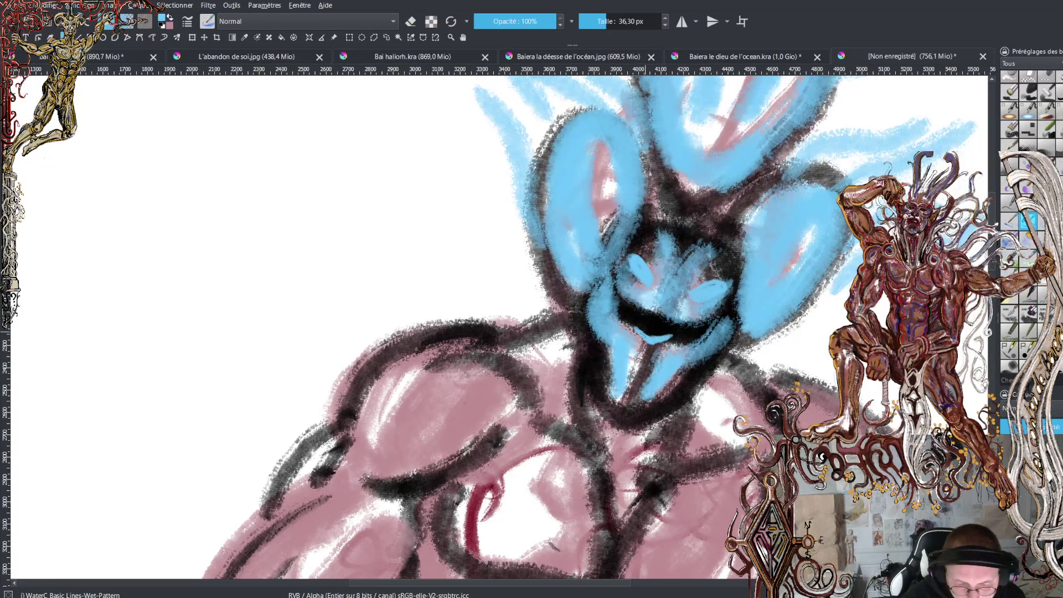
Add a dark nose, blue fangs in the mouth and faint eye dabs, then sample black from the canvas
mouse_move(640, 326)
left_mouse_down()
mouse_move(647, 314)
mouse_move(653, 328)
mouse_move(661, 310)
mouse_move(656, 320)
mouse_move(686, 317)
mouse_move(650, 303)
mouse_move(650, 326)
mouse_move(661, 327)
mouse_move(635, 326)
mouse_move(643, 314)
left_mouse_up()
mouse_move(662, 326)
left_mouse_down()
mouse_move(661, 339)
mouse_move(686, 334)
mouse_move(625, 313)
mouse_move(624, 332)
mouse_move(649, 360)
mouse_move(670, 353)
left_mouse_up()
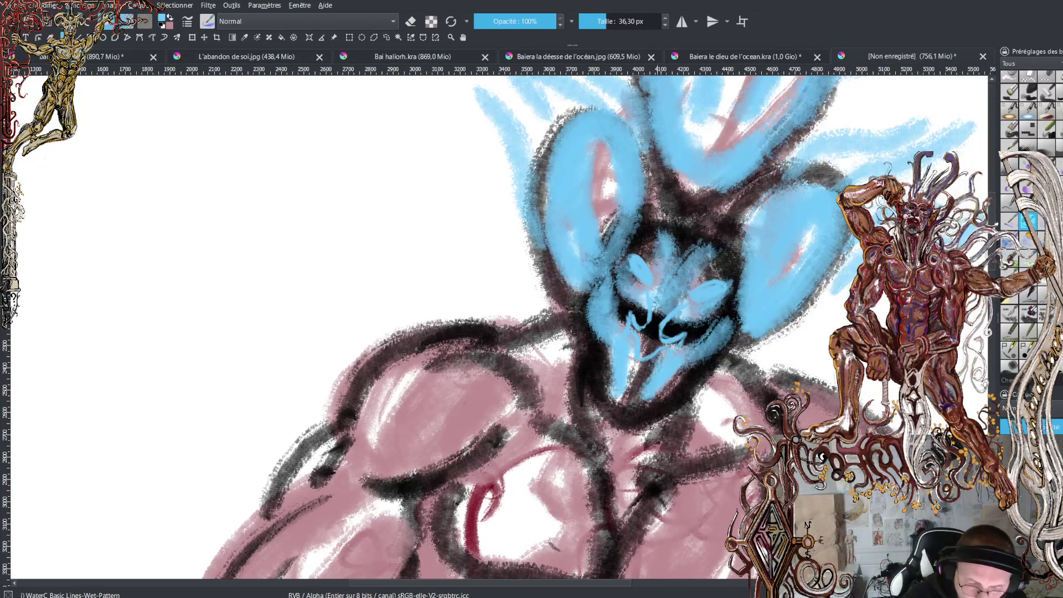
mouse_move(681, 289)
left_mouse_down()
mouse_move(700, 274)
mouse_move(687, 299)
left_mouse_up()
key("x")
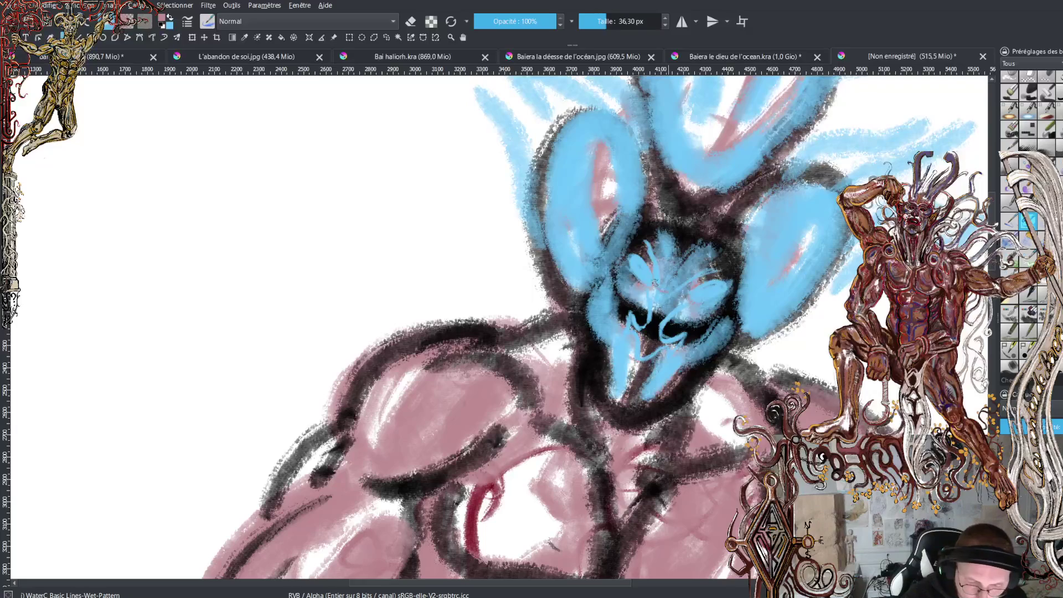
left_click(658, 255, "ctrl")
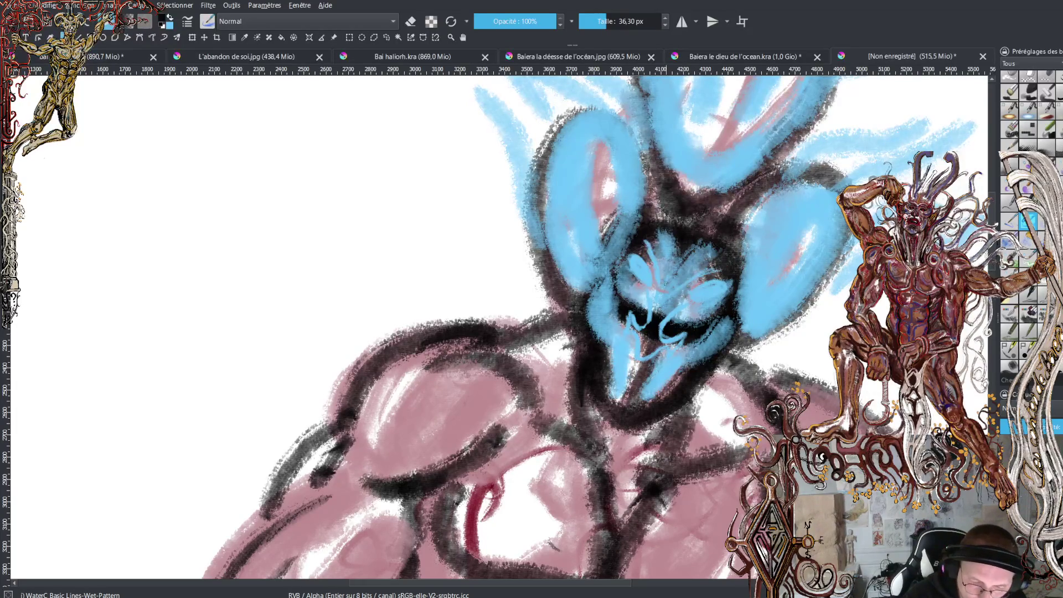
Draw thin black detail lines across the face, redoing one that went wrong
left_click_drag(653, 280, 643, 247)
mouse_move(679, 300)
left_mouse_down()
mouse_move(671, 280)
mouse_move(728, 277)
left_mouse_up()
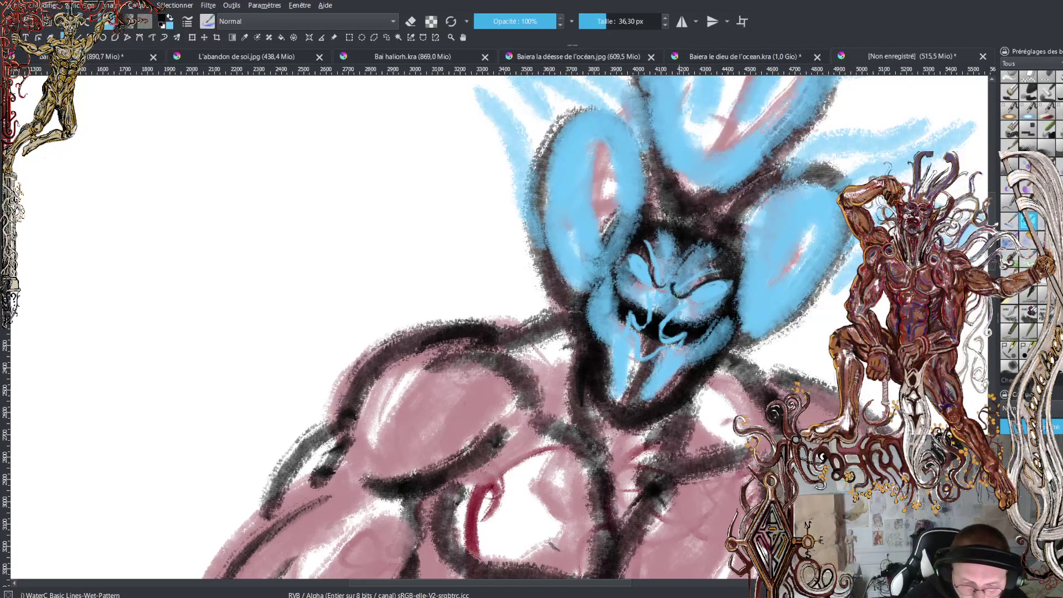
mouse_move(654, 282)
left_mouse_down()
mouse_move(644, 241)
mouse_move(626, 241)
left_mouse_up()
mouse_move(650, 274)
left_mouse_down()
mouse_move(620, 249)
mouse_move(657, 284)
left_mouse_up()
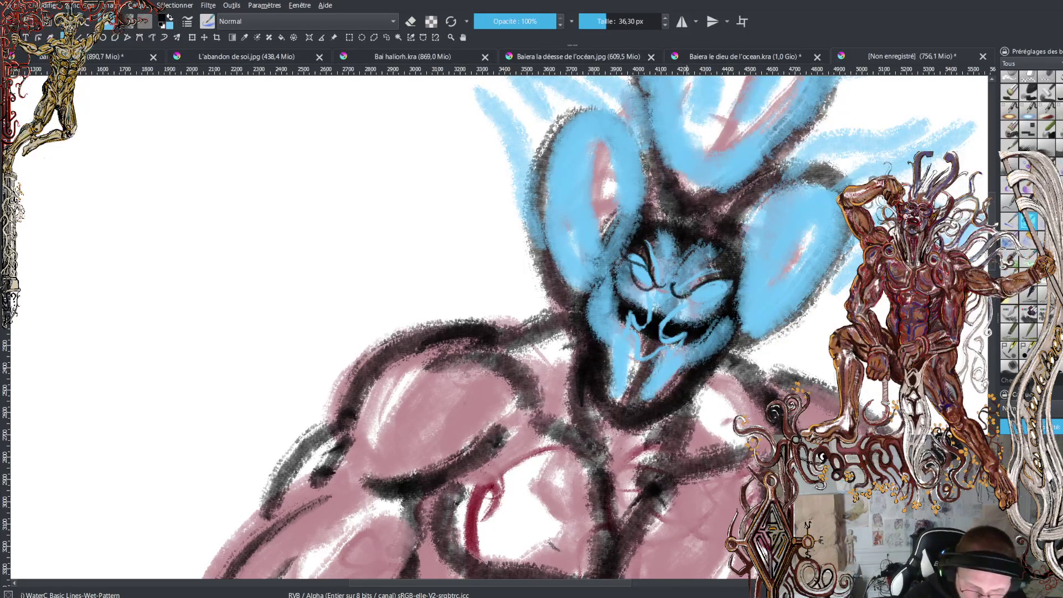
key("ctrl+z")
mouse_move(630, 267)
left_mouse_down()
mouse_move(653, 292)
mouse_move(728, 294)
mouse_move(686, 328)
left_mouse_up()
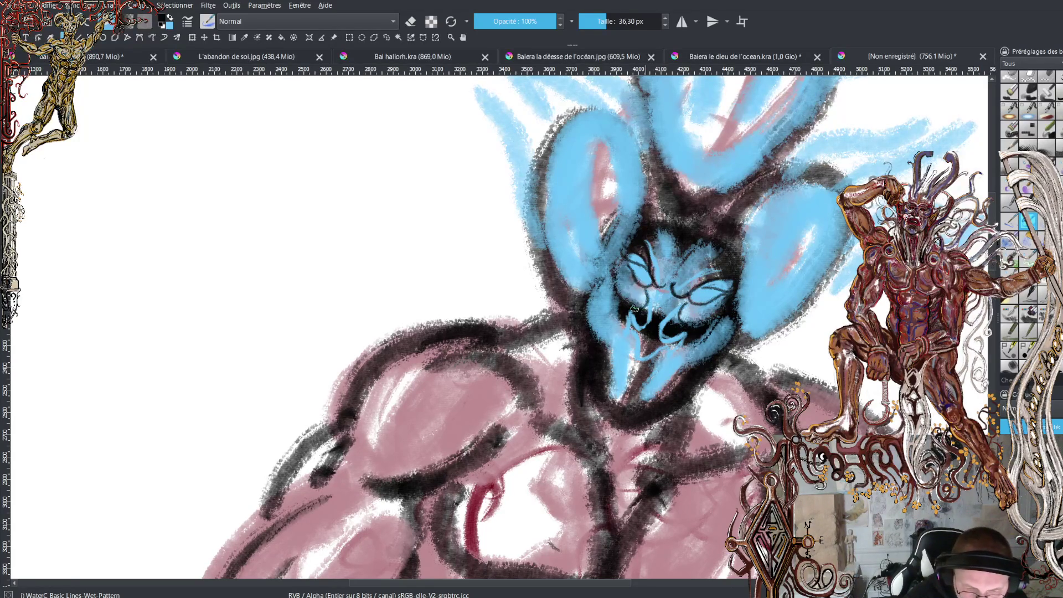
left_click_drag(656, 287, 648, 321)
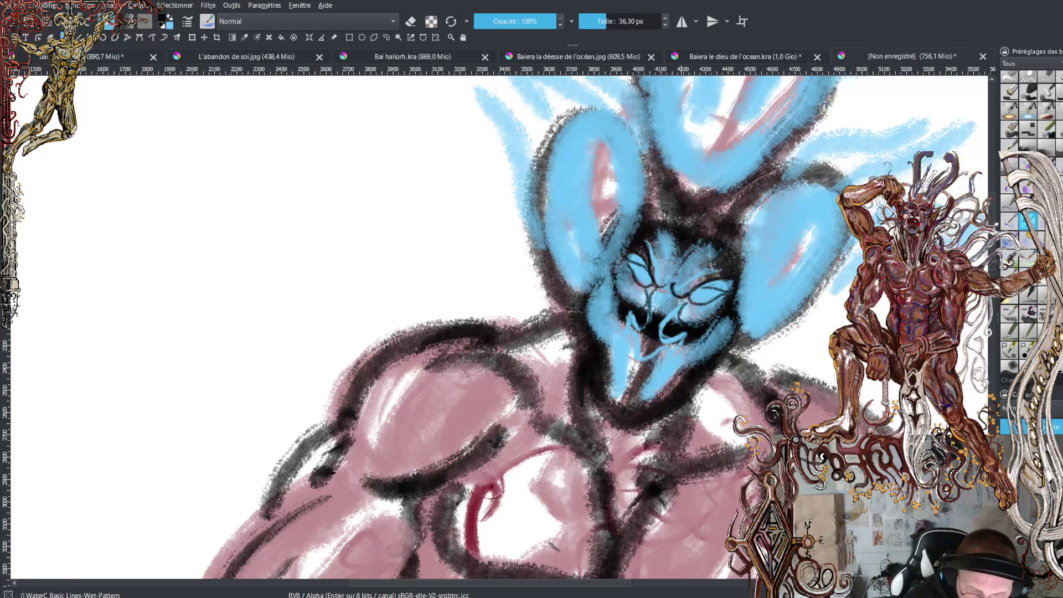
mouse_move(667, 241)
left_mouse_down()
mouse_move(659, 266)
mouse_move(670, 286)
mouse_move(681, 271)
mouse_move(655, 219)
left_mouse_up()
Add light-blue marks on the forehead, then dark strokes right of the face and beside the chin
key("x")
left_click_drag(693, 244, 721, 225)
left_click_drag(684, 264, 681, 230)
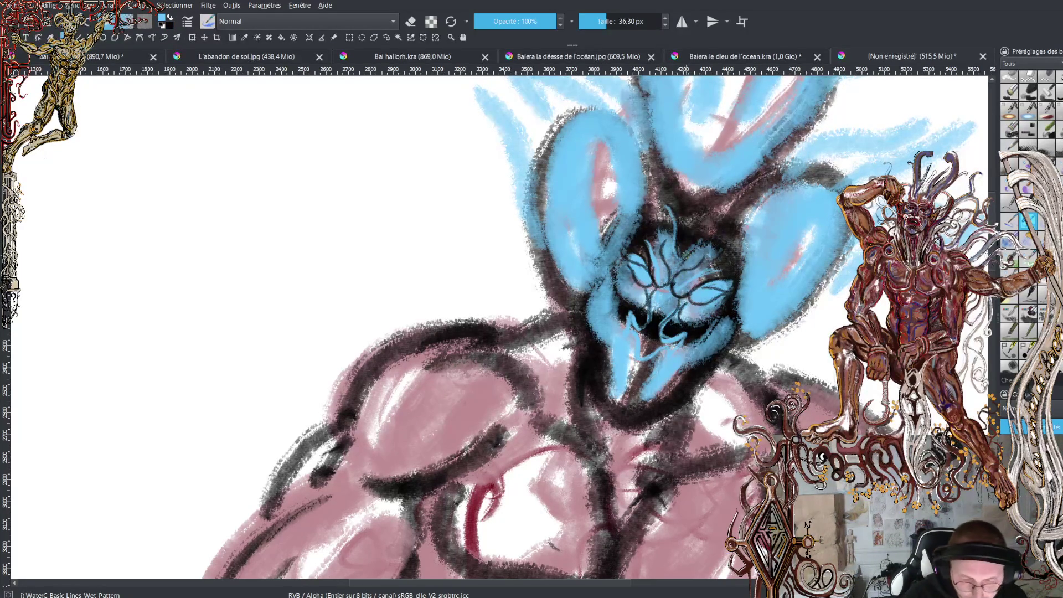
mouse_move(677, 284)
left_mouse_down()
mouse_move(671, 246)
mouse_move(727, 226)
left_mouse_up()
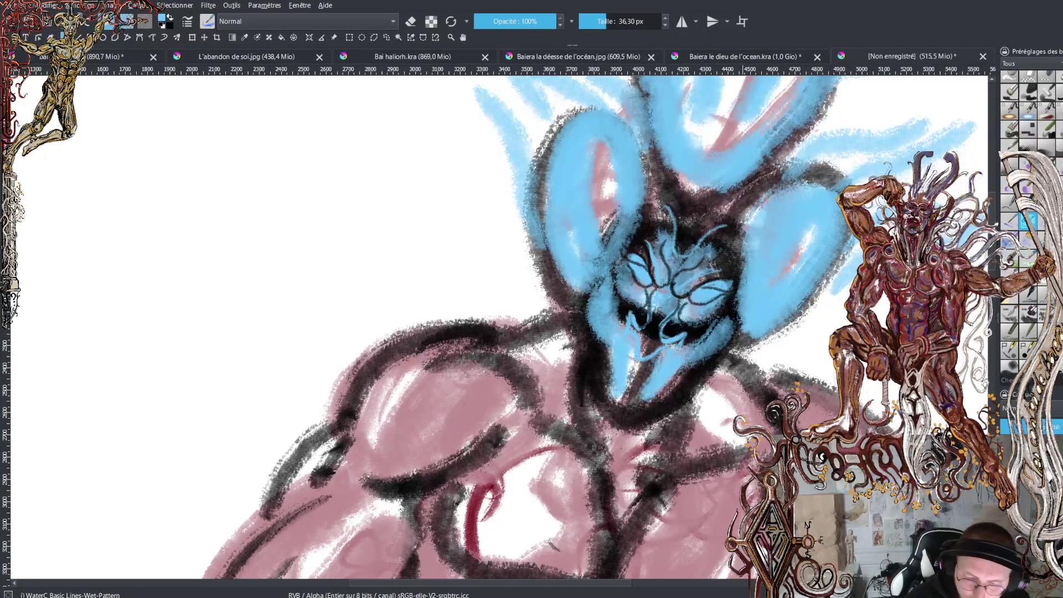
key("x")
left_click_drag(758, 222, 761, 284)
mouse_move(739, 324)
left_mouse_down()
mouse_move(766, 335)
mouse_move(770, 313)
mouse_move(758, 310)
mouse_move(794, 305)
mouse_move(797, 281)
mouse_move(828, 282)
mouse_move(846, 228)
mouse_move(764, 229)
mouse_move(793, 238)
mouse_move(793, 275)
left_mouse_up()
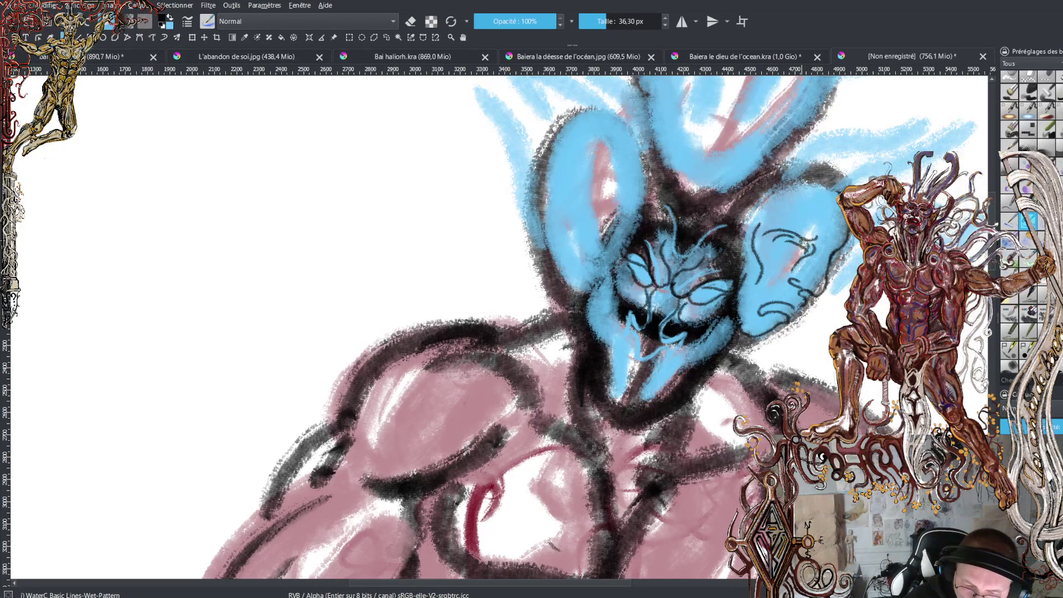
Remove a stray right-lobe curve and ink the chin outline and left face edge in black
left_click_drag(808, 265, 785, 283)
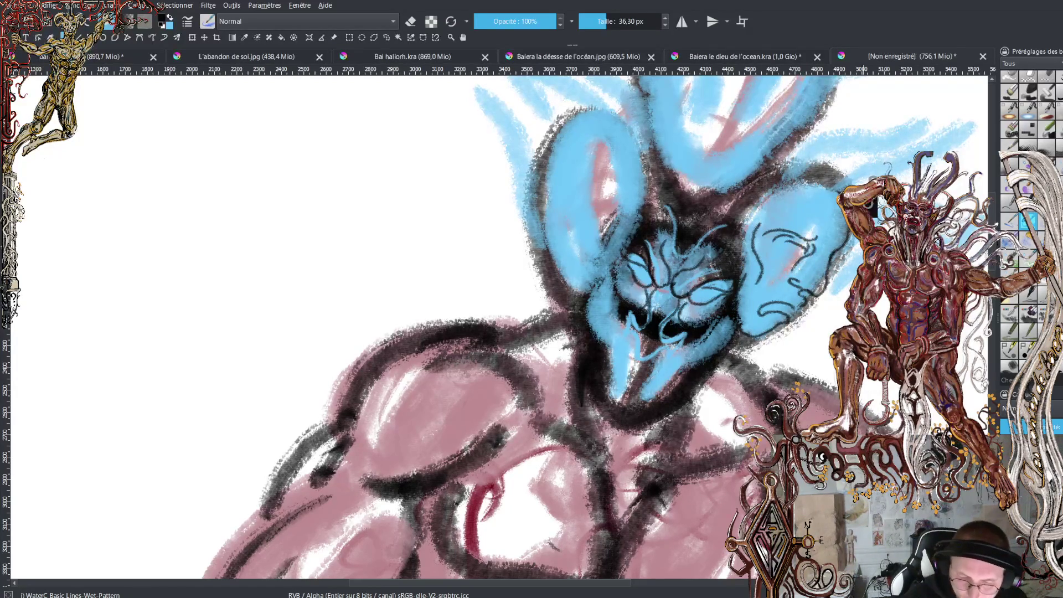
key("ctrl+z")
key("ctrl+z")
key("ctrl+z")
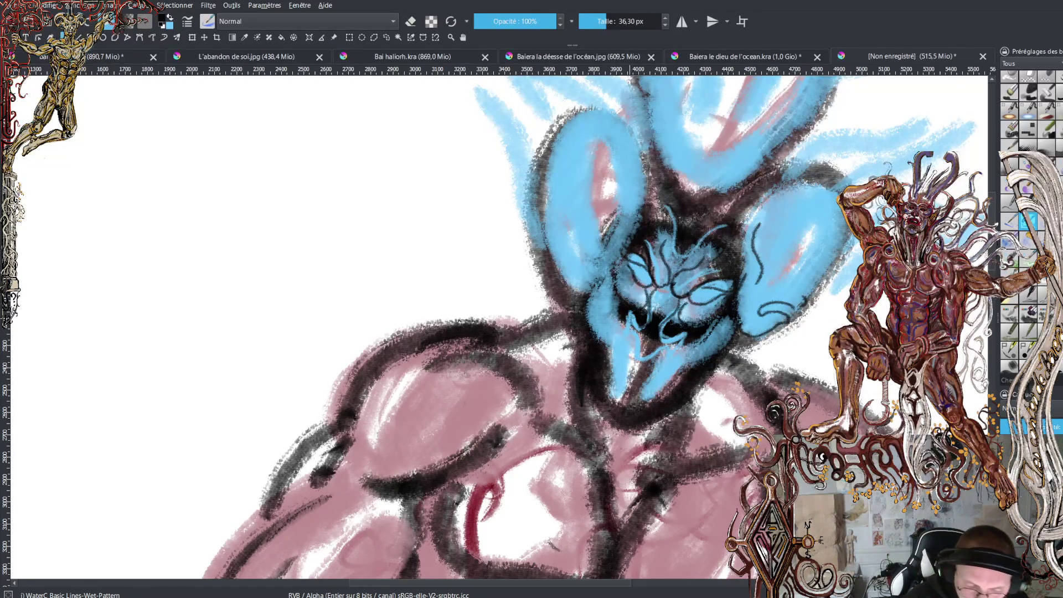
mouse_move(636, 339)
left_mouse_down()
mouse_move(638, 360)
mouse_move(685, 335)
mouse_move(627, 338)
mouse_move(625, 322)
left_mouse_up()
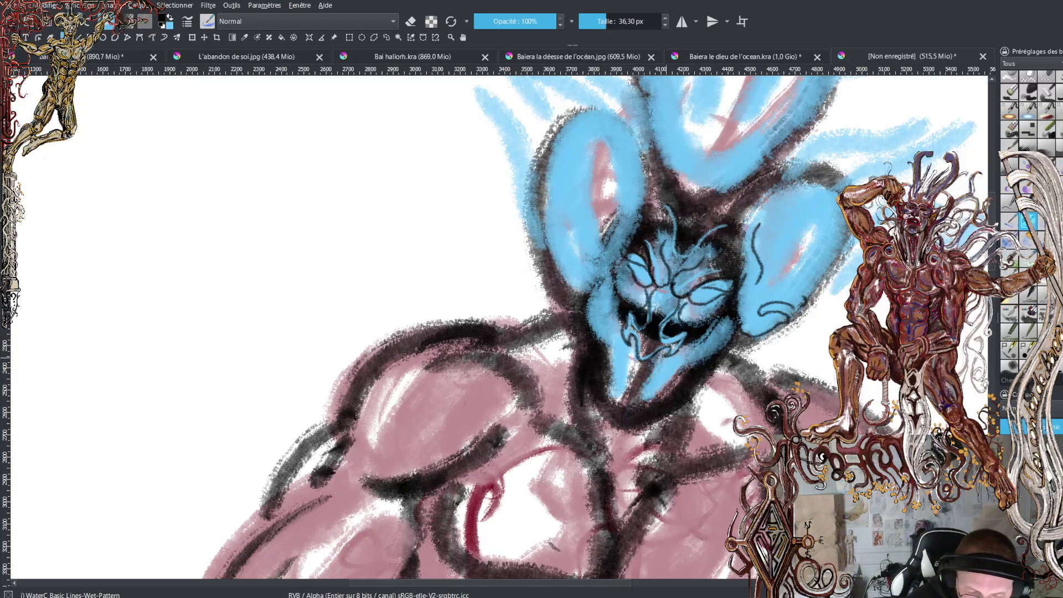
mouse_move(622, 359)
left_mouse_down()
mouse_move(616, 341)
mouse_move(612, 368)
mouse_move(664, 391)
left_mouse_up()
mouse_move(619, 352)
left_mouse_down()
mouse_move(642, 372)
mouse_move(664, 371)
left_mouse_up()
left_click_drag(616, 346, 600, 321)
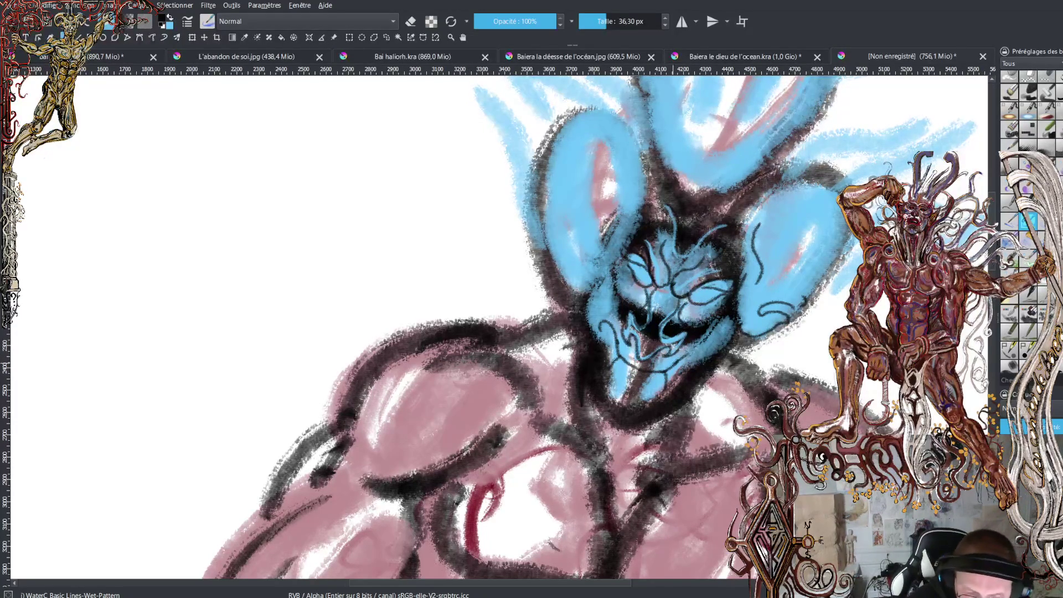
mouse_move(704, 358)
left_mouse_down()
mouse_move(642, 404)
mouse_move(613, 395)
mouse_move(606, 331)
mouse_move(614, 388)
mouse_move(658, 388)
mouse_move(700, 357)
left_mouse_up()
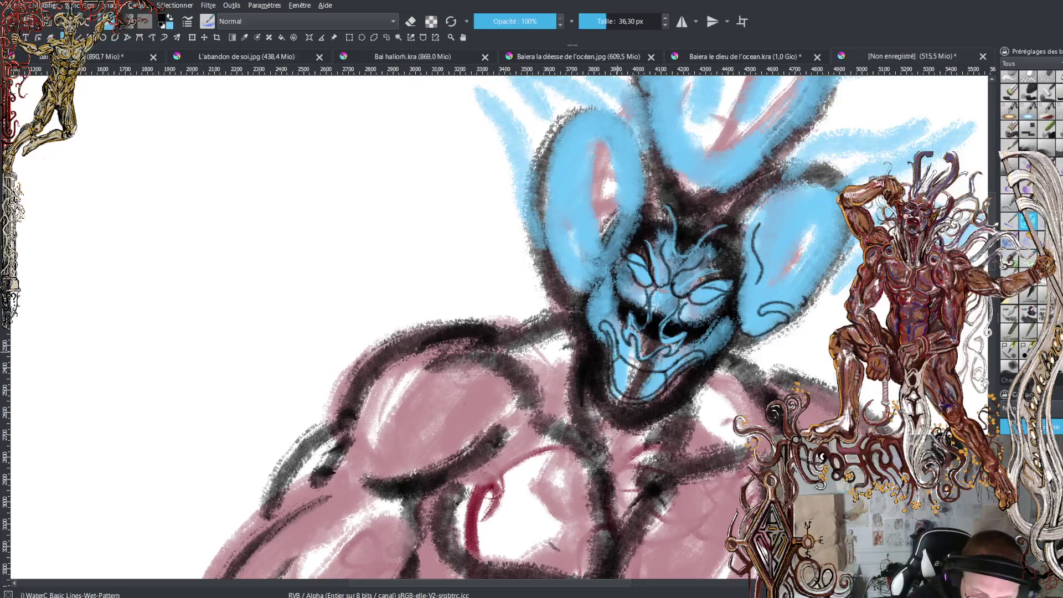
mouse_move(617, 357)
left_mouse_down()
mouse_move(630, 371)
mouse_move(689, 357)
left_mouse_up()
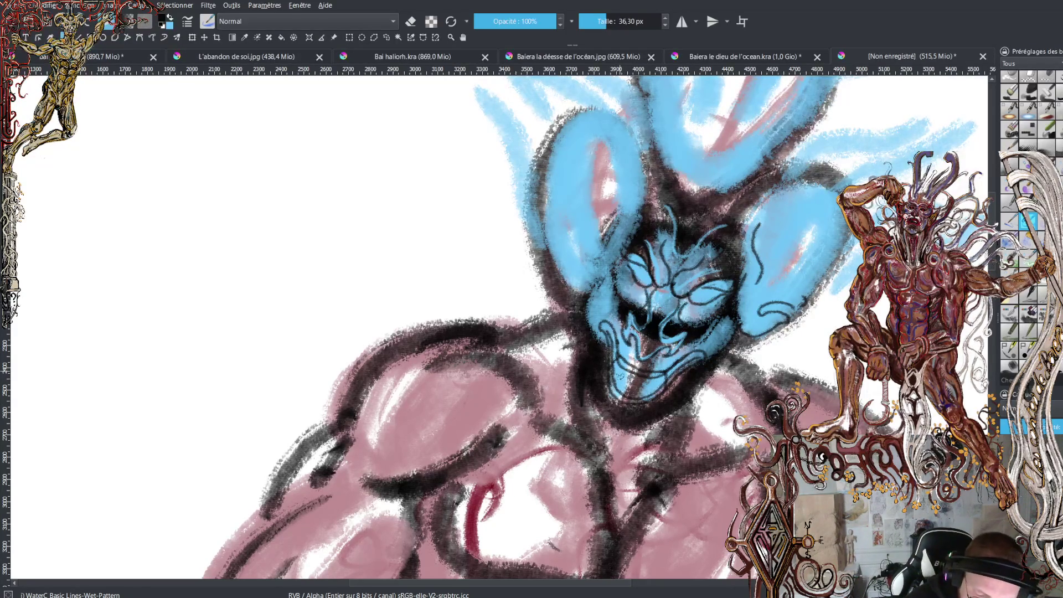
mouse_move(622, 371)
left_mouse_down()
mouse_move(660, 383)
mouse_move(625, 383)
mouse_move(623, 372)
mouse_move(654, 382)
mouse_move(616, 368)
mouse_move(636, 394)
mouse_move(699, 355)
left_mouse_up()
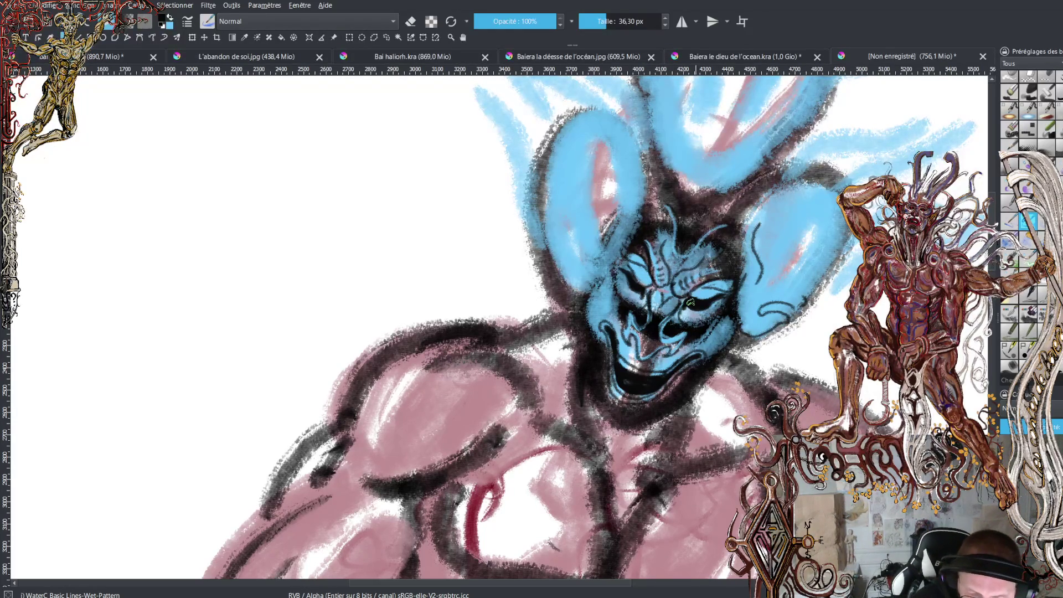
Paint a blue edge under the chin, then add a short dark line on the right lobe
key("x")
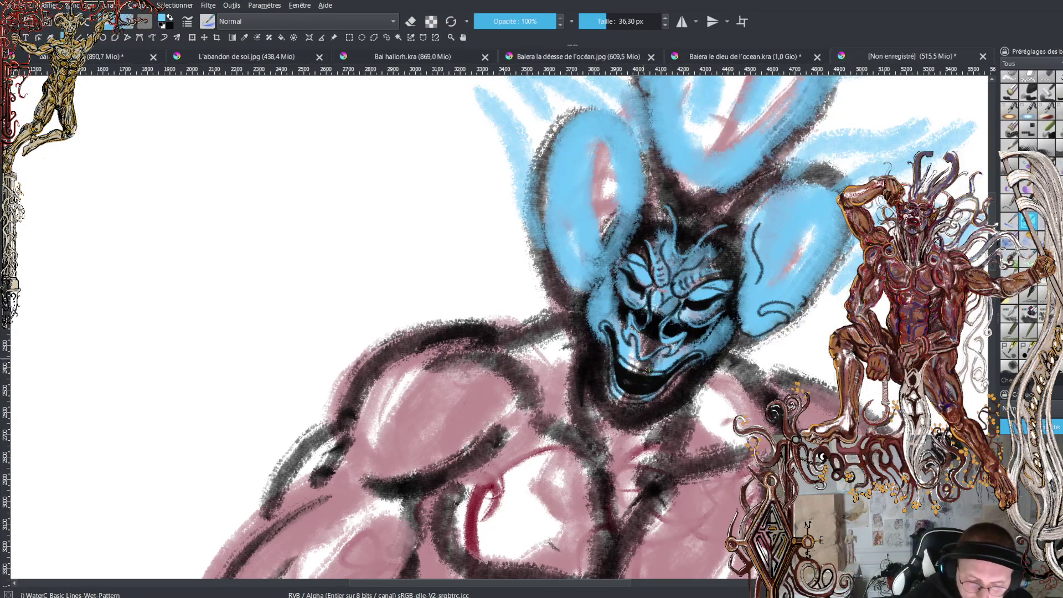
key("x")
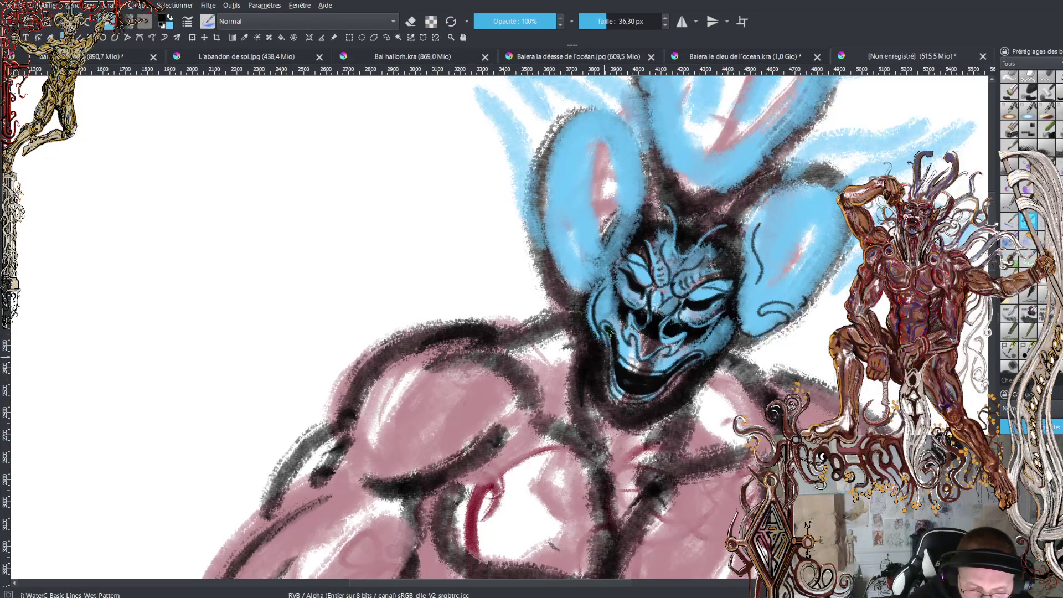
key("x")
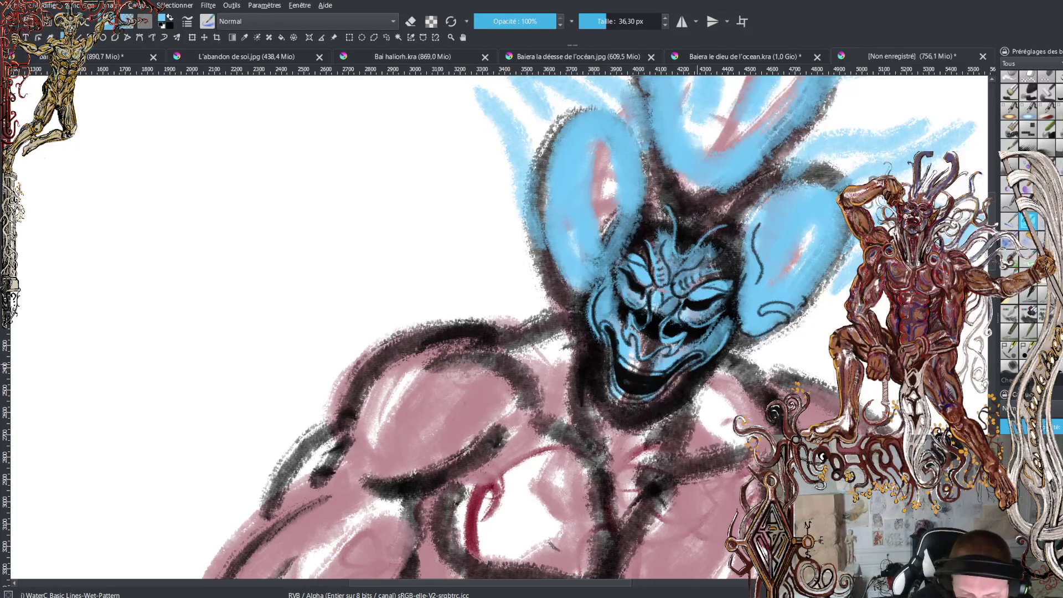
mouse_move(615, 414)
left_mouse_down()
mouse_move(609, 404)
mouse_move(611, 421)
mouse_move(636, 420)
mouse_move(617, 418)
mouse_move(642, 407)
mouse_move(615, 407)
mouse_move(634, 418)
left_mouse_up()
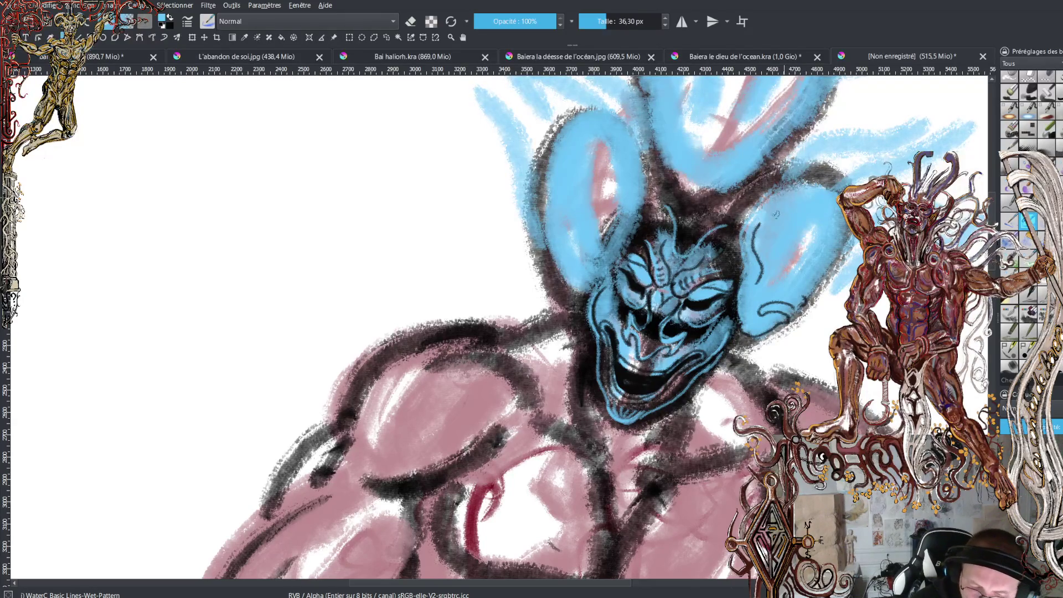
key("x")
mouse_move(796, 236)
left_mouse_down()
mouse_move(813, 251)
mouse_move(794, 209)
mouse_move(800, 237)
mouse_move(825, 248)
mouse_move(814, 202)
mouse_move(813, 225)
left_mouse_up()
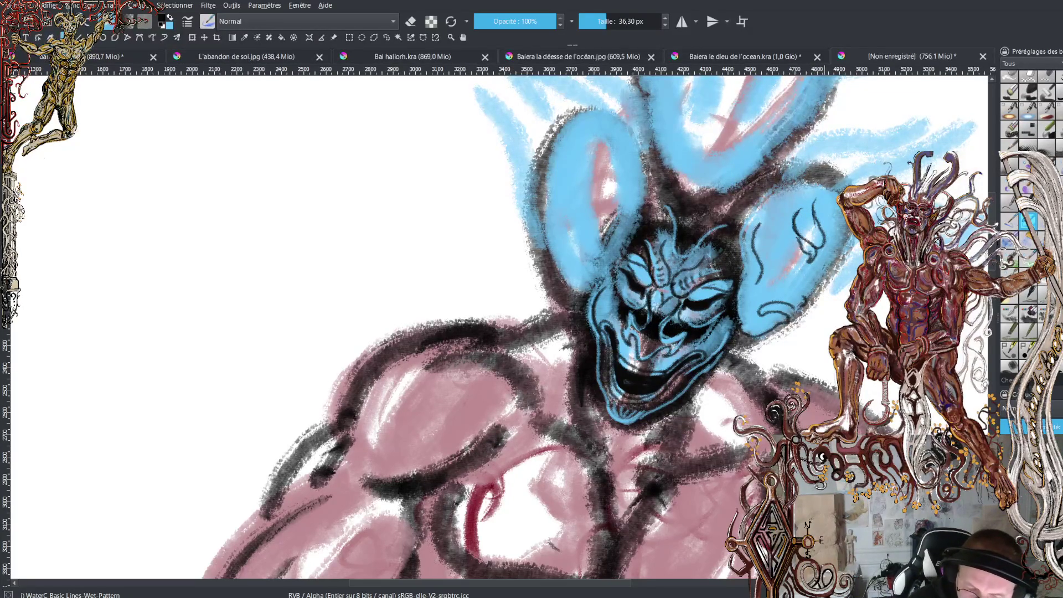
Draw three dark curving lines up and down the right blue lobe
left_click_drag(823, 252, 829, 201)
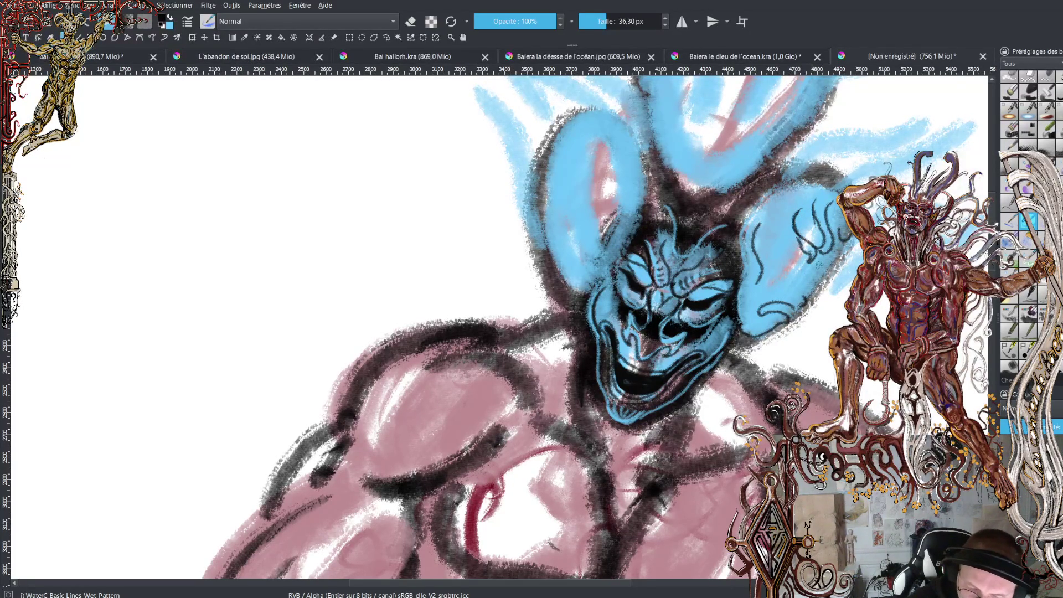
left_click_drag(822, 253, 804, 290)
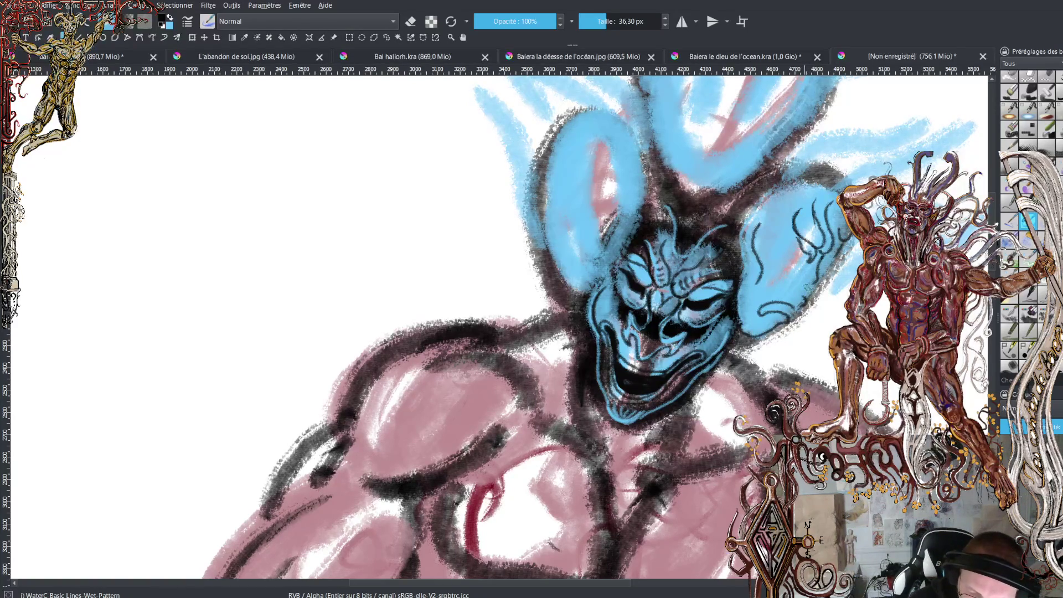
left_click_drag(808, 268, 799, 286)
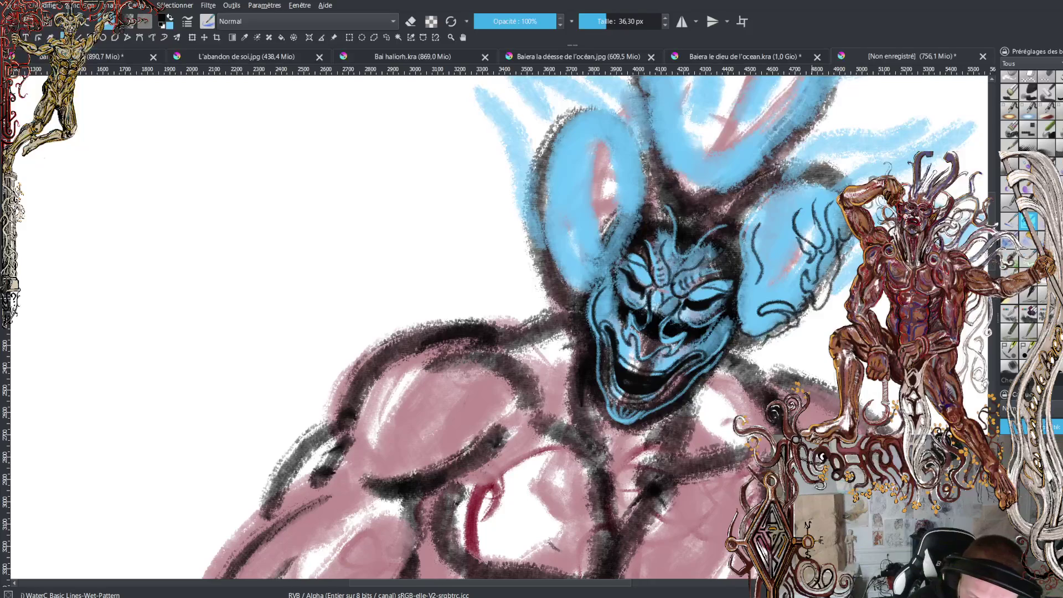
key("x")
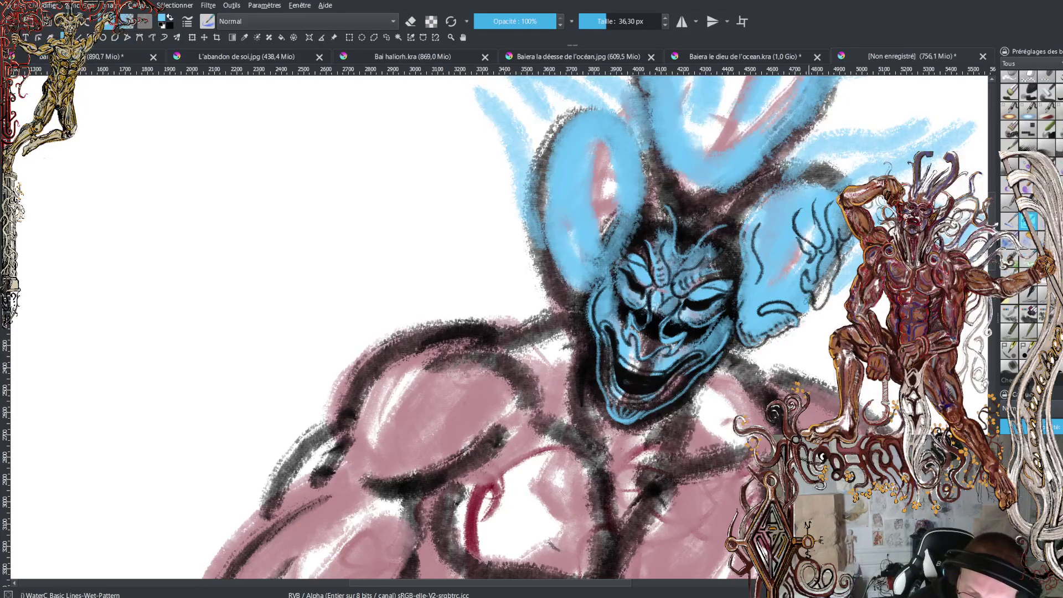
key("x")
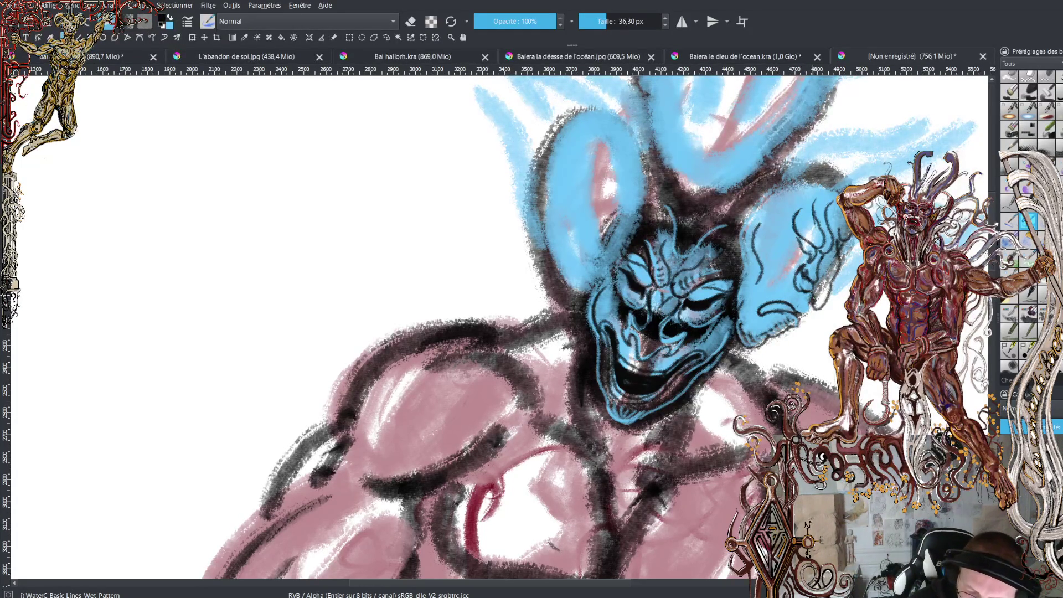
key("x")
Extend the blue shape right of the face and line its edge in black
left_click_drag(828, 303, 826, 292)
key("x")
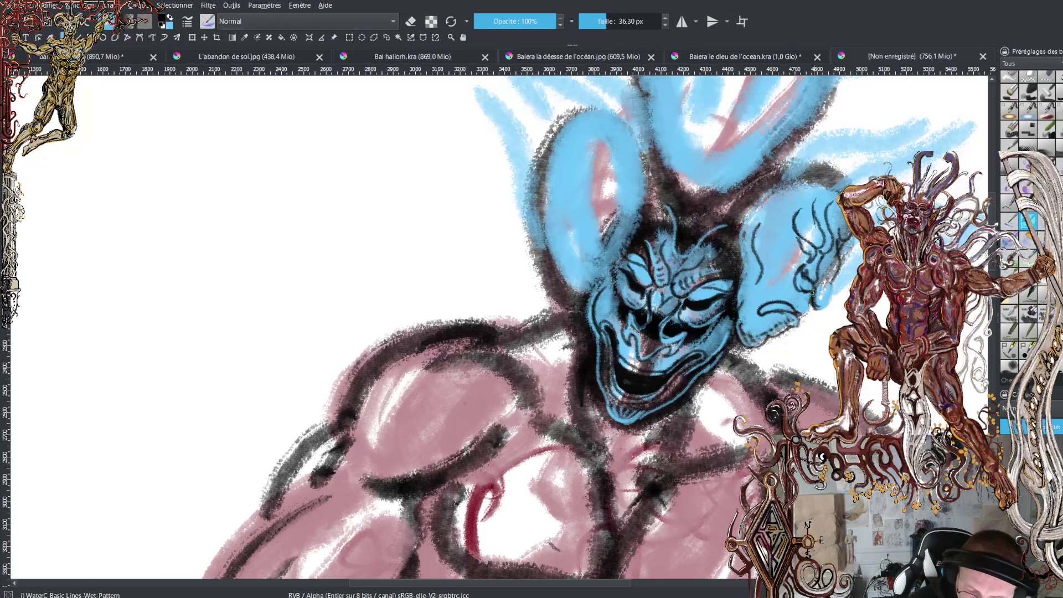
left_click_drag(828, 311, 835, 256)
key("x")
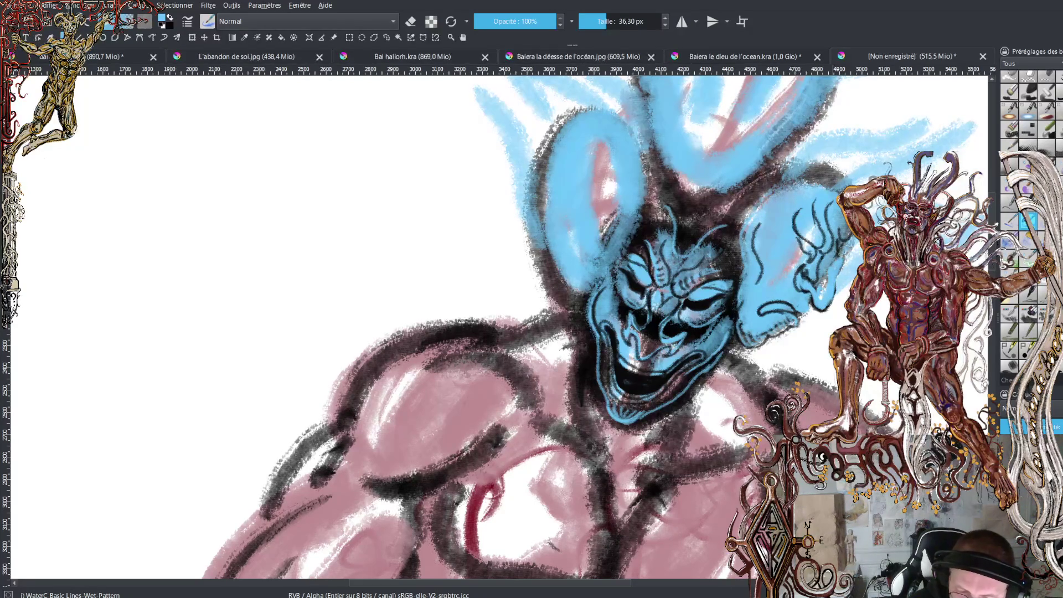
key("x")
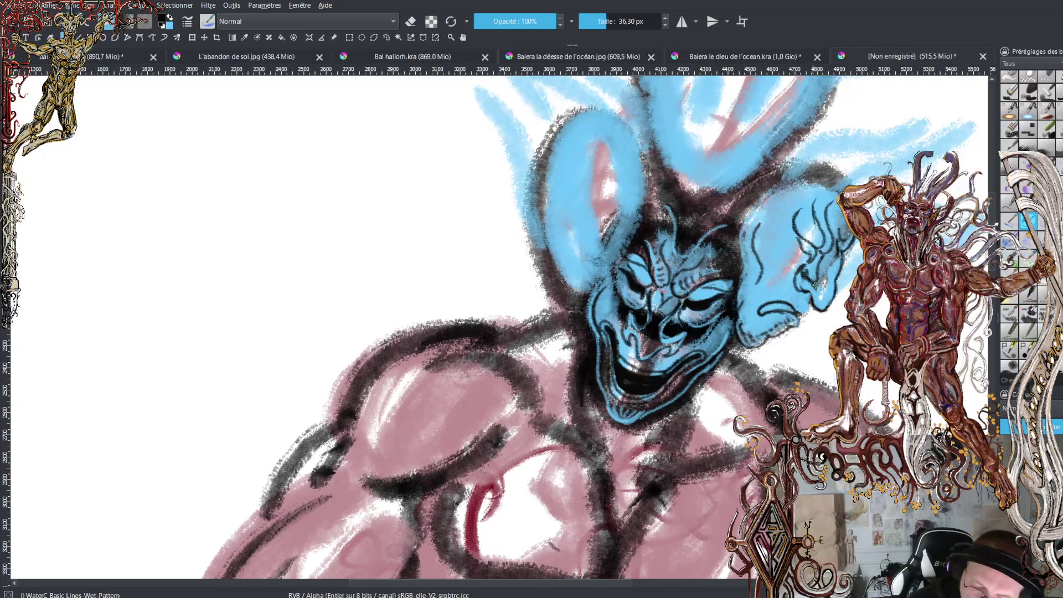
Add dark detail strokes on the right blue head and blue strokes above the forehead
mouse_move(796, 273)
left_mouse_down()
mouse_move(815, 306)
mouse_move(803, 318)
left_mouse_up()
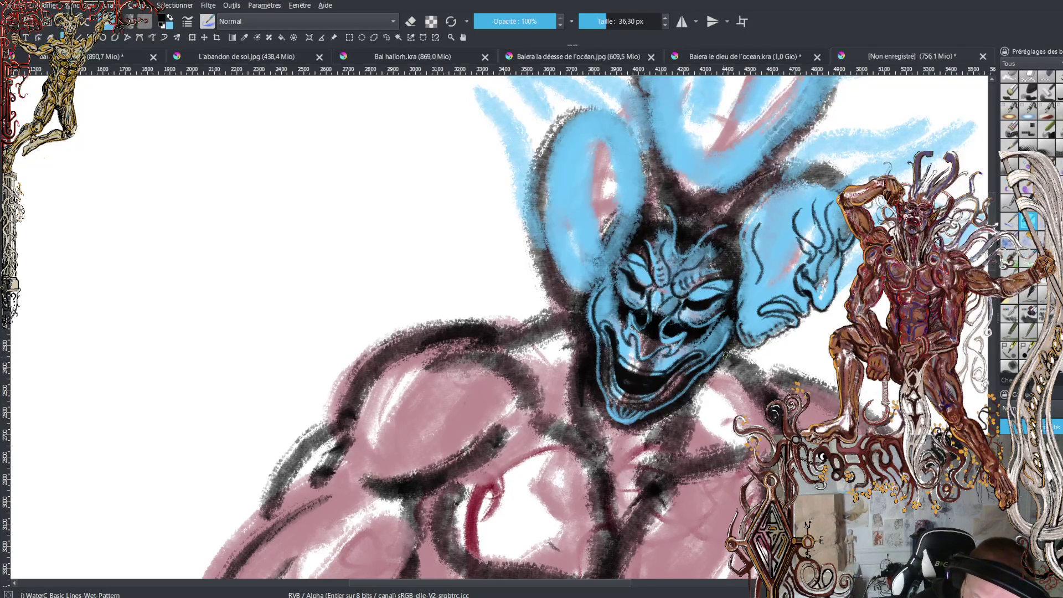
mouse_move(797, 260)
left_mouse_down()
mouse_move(772, 282)
mouse_move(786, 236)
mouse_move(769, 234)
mouse_move(777, 203)
mouse_move(814, 176)
left_mouse_up()
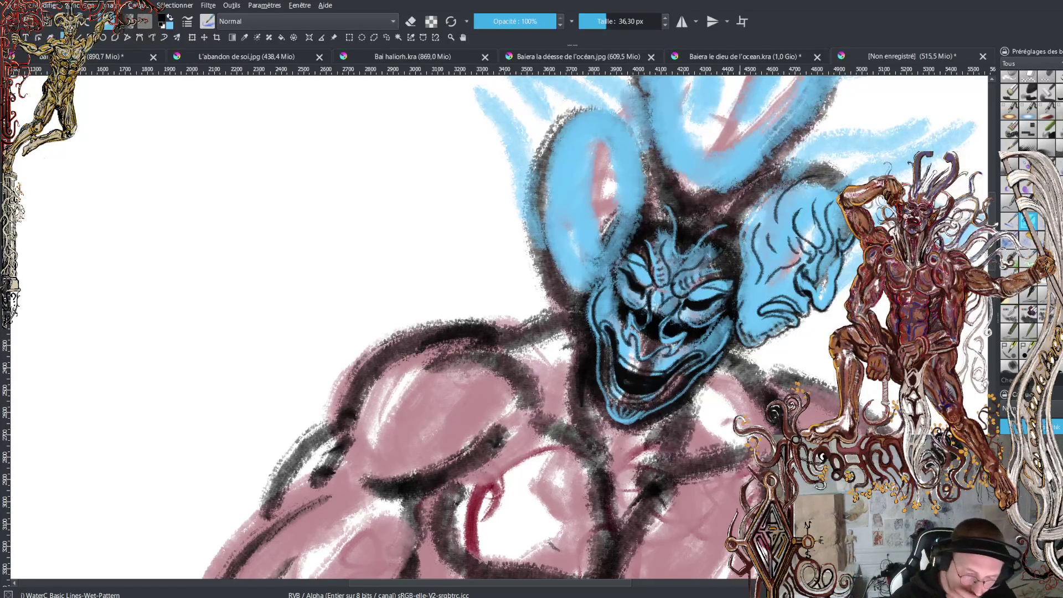
key("x")
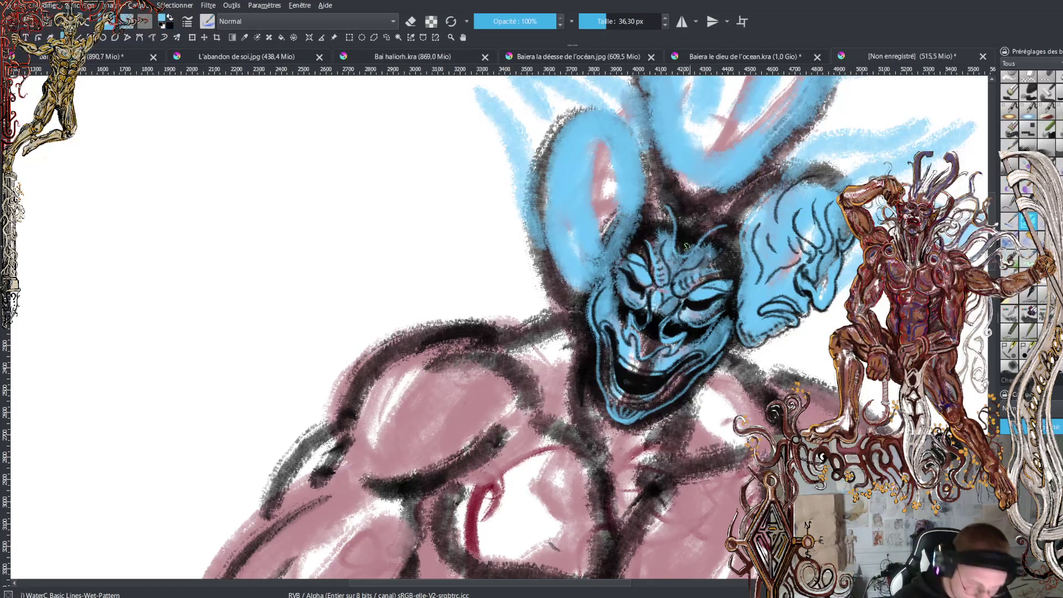
mouse_move(687, 244)
left_mouse_down()
mouse_move(692, 211)
mouse_move(727, 191)
mouse_move(682, 196)
mouse_move(675, 180)
mouse_move(759, 144)
left_mouse_up()
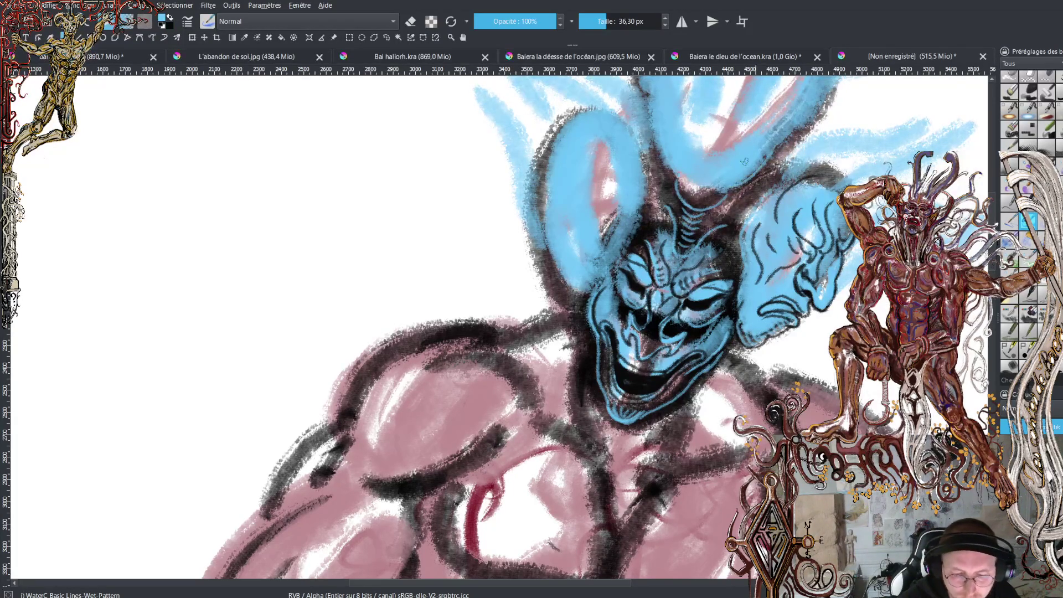
scroll(771, 336, "up", 4)
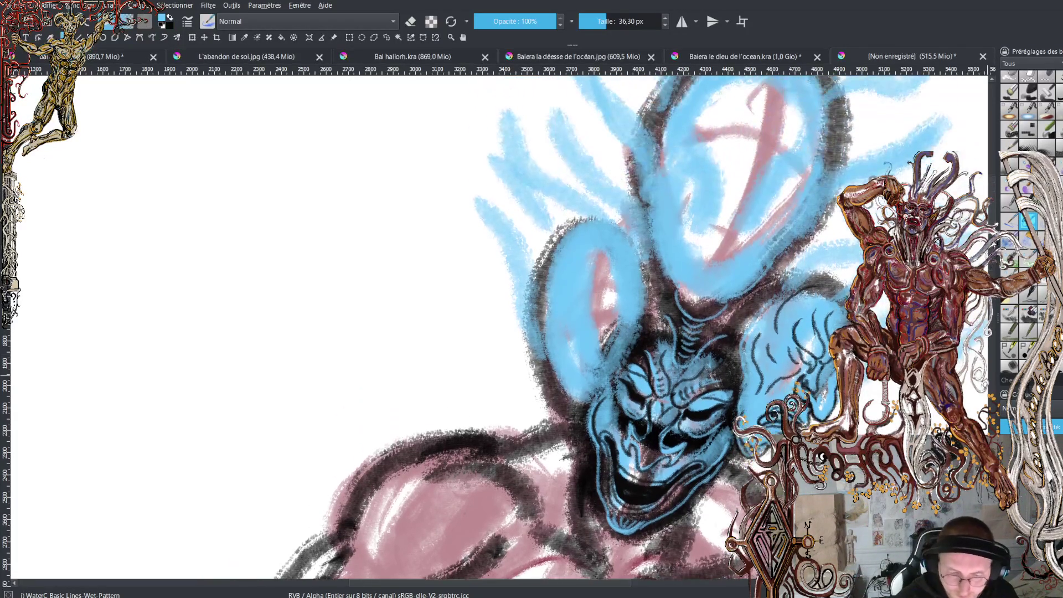
In black, draw the brow, a hooked line and the nose on the upper blue head
key("x")
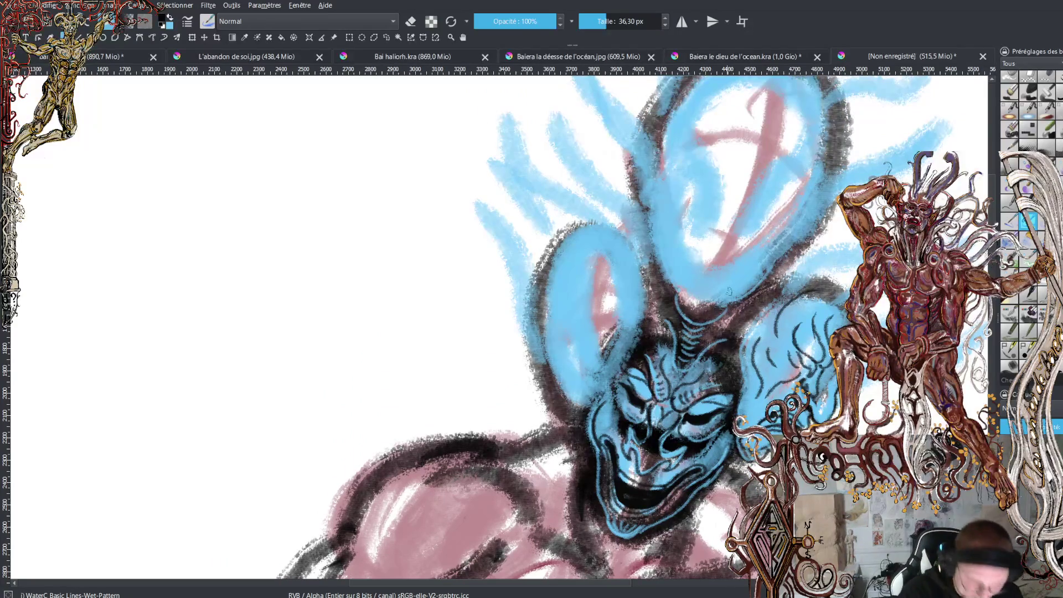
mouse_move(684, 256)
left_mouse_down()
mouse_move(731, 250)
mouse_move(753, 277)
mouse_move(726, 235)
mouse_move(672, 252)
left_mouse_up()
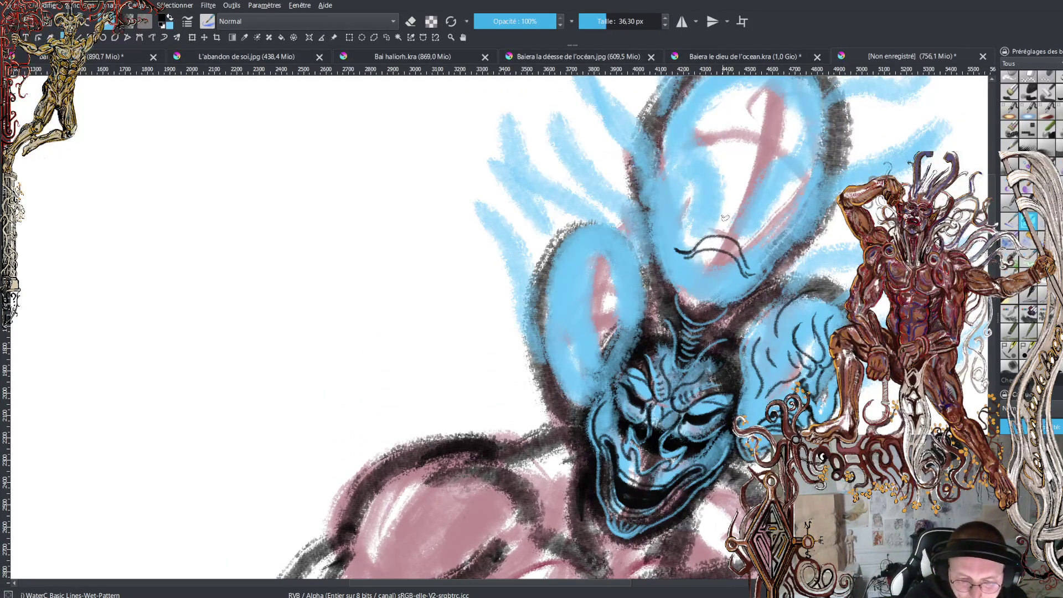
left_click_drag(735, 238, 732, 204)
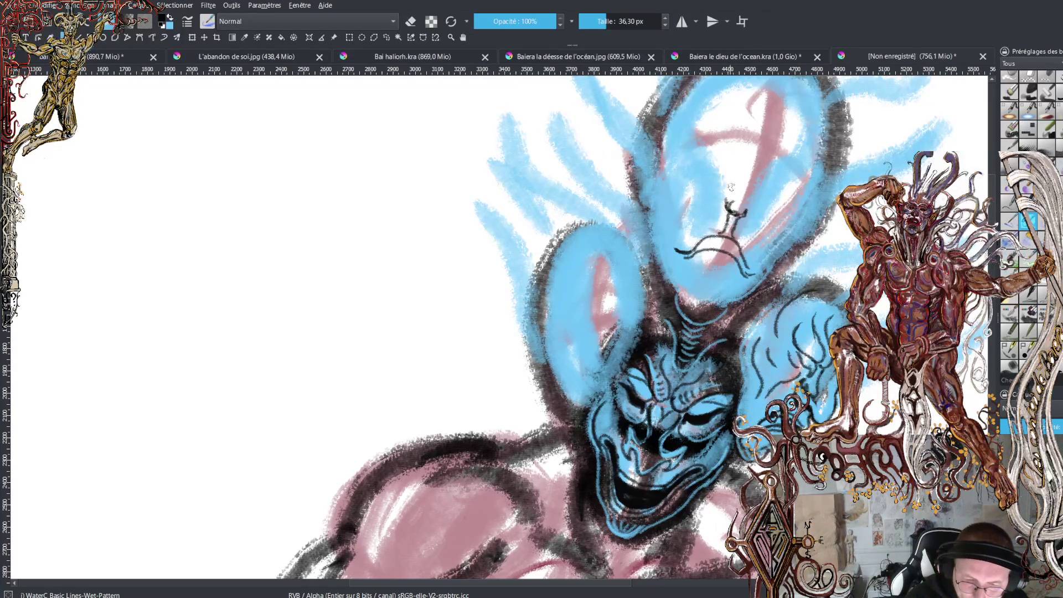
mouse_move(736, 215)
left_mouse_down()
mouse_move(718, 193)
mouse_move(711, 200)
mouse_move(704, 176)
mouse_move(774, 208)
mouse_move(764, 217)
mouse_move(796, 195)
left_mouse_up()
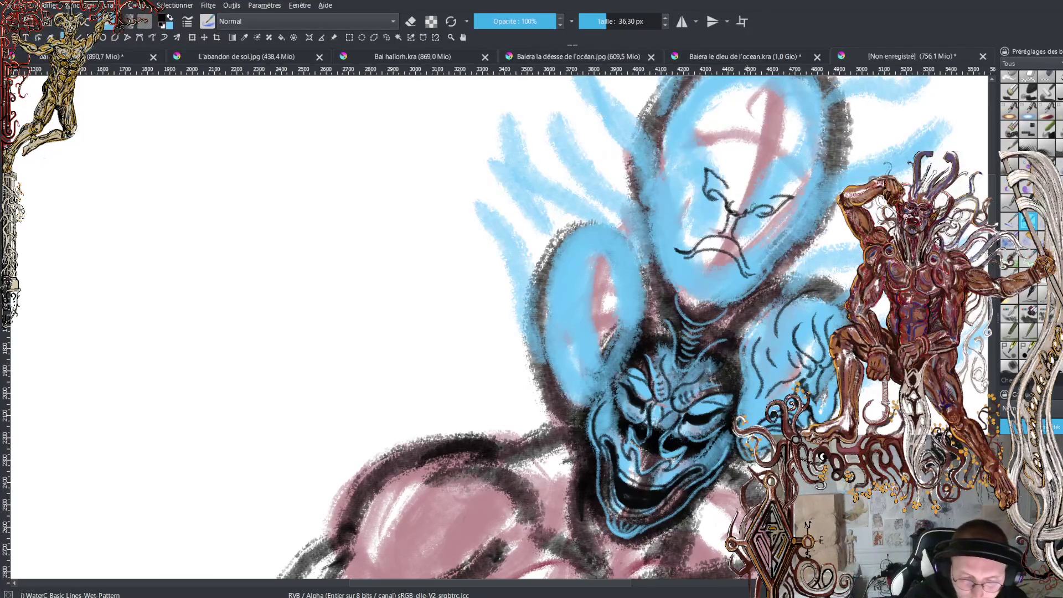
mouse_move(756, 202)
left_mouse_down()
mouse_move(730, 204)
mouse_move(728, 183)
mouse_move(742, 166)
mouse_move(765, 169)
mouse_move(775, 141)
left_mouse_up()
mouse_move(740, 175)
left_mouse_down()
mouse_move(737, 139)
mouse_move(752, 127)
mouse_move(775, 150)
mouse_move(785, 145)
mouse_move(761, 161)
left_mouse_up()
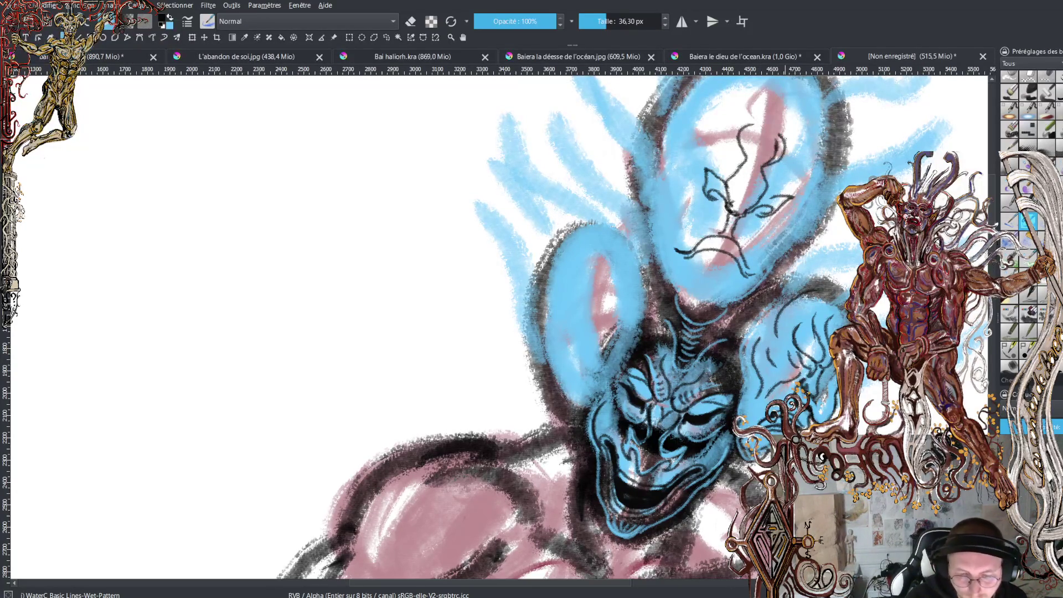
mouse_move(785, 125)
left_mouse_down()
mouse_move(813, 139)
mouse_move(846, 132)
left_mouse_up()
Outline the upper head's top, right side and chin with dark lines
mouse_move(756, 110)
left_mouse_down()
mouse_move(749, 127)
mouse_move(685, 108)
left_mouse_up()
left_click_drag(742, 132, 667, 126)
left_click_drag(785, 142, 833, 161)
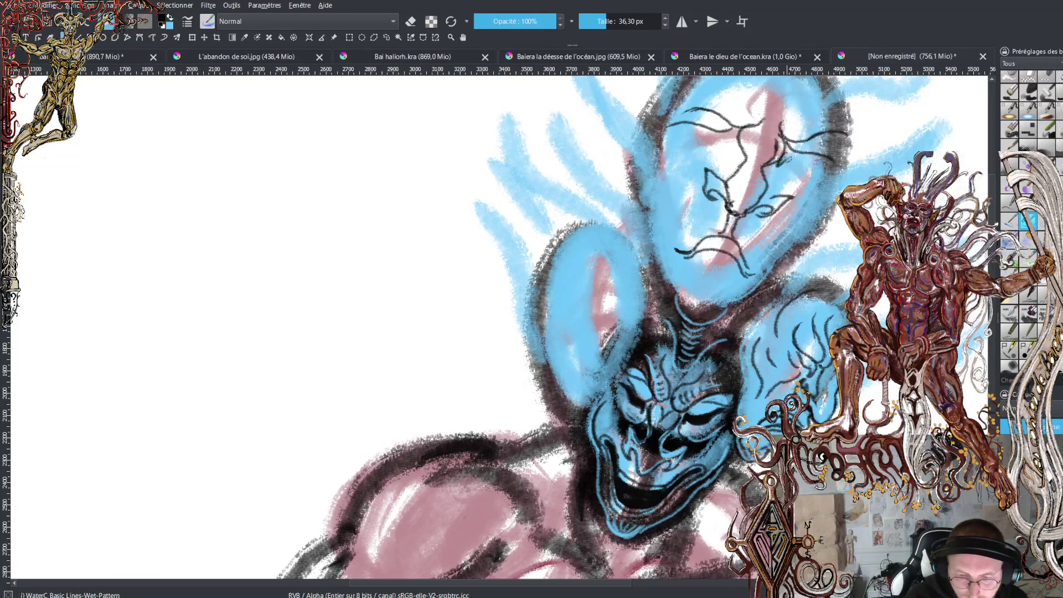
mouse_move(736, 140)
left_mouse_down()
mouse_move(733, 159)
mouse_move(679, 128)
mouse_move(666, 155)
mouse_move(672, 233)
left_mouse_up()
left_click_drag(822, 173, 761, 258)
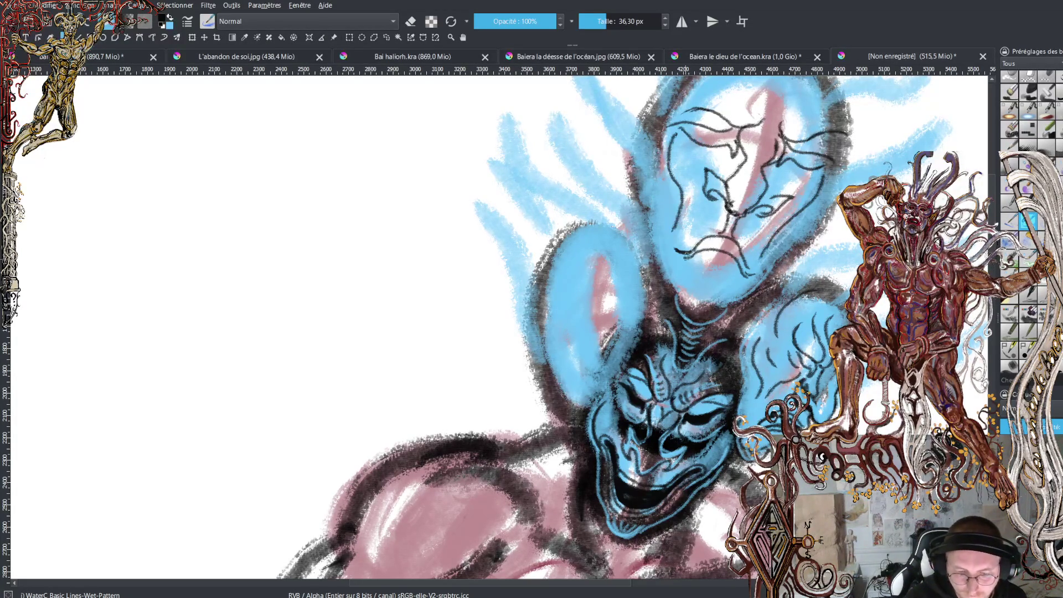
mouse_move(674, 276)
left_mouse_down()
mouse_move(675, 299)
mouse_move(719, 315)
mouse_move(750, 299)
mouse_move(700, 316)
left_mouse_up()
Paint blue over the upper head's dark left edge, ending with black selected
key("x")
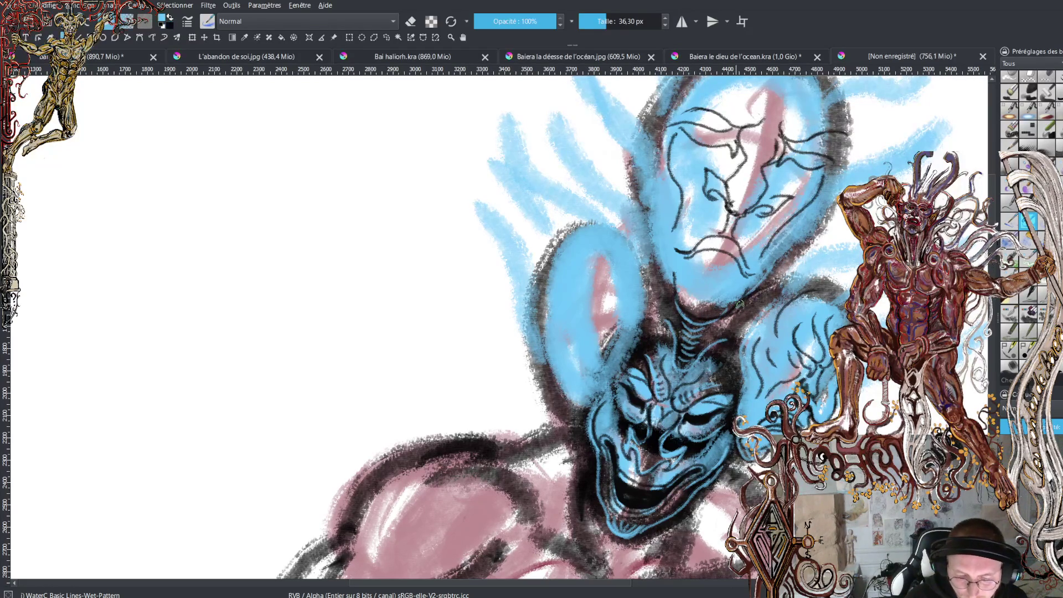
left_click_drag(668, 284, 650, 187)
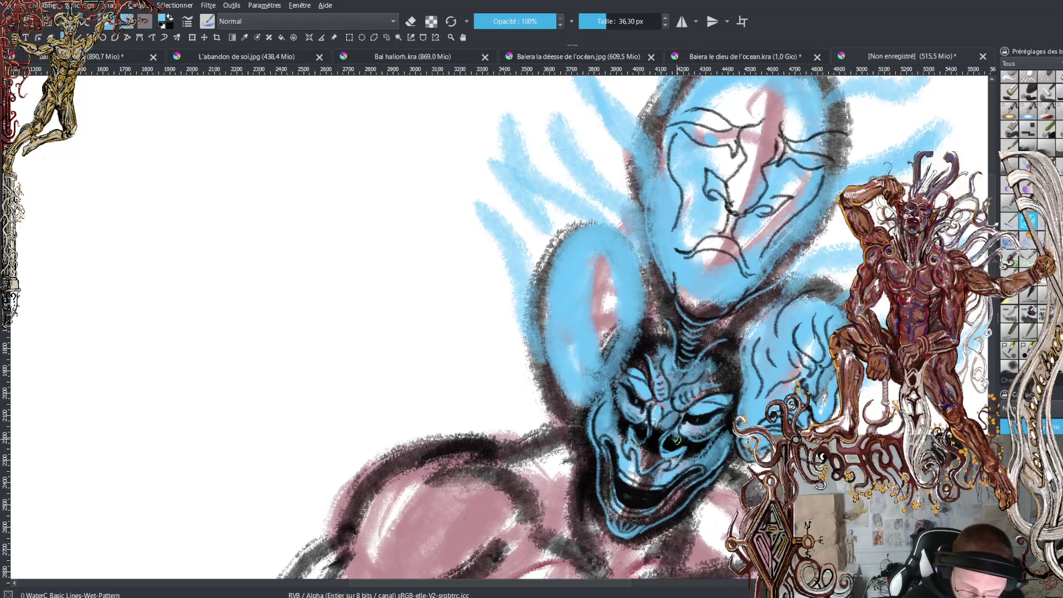
key("x")
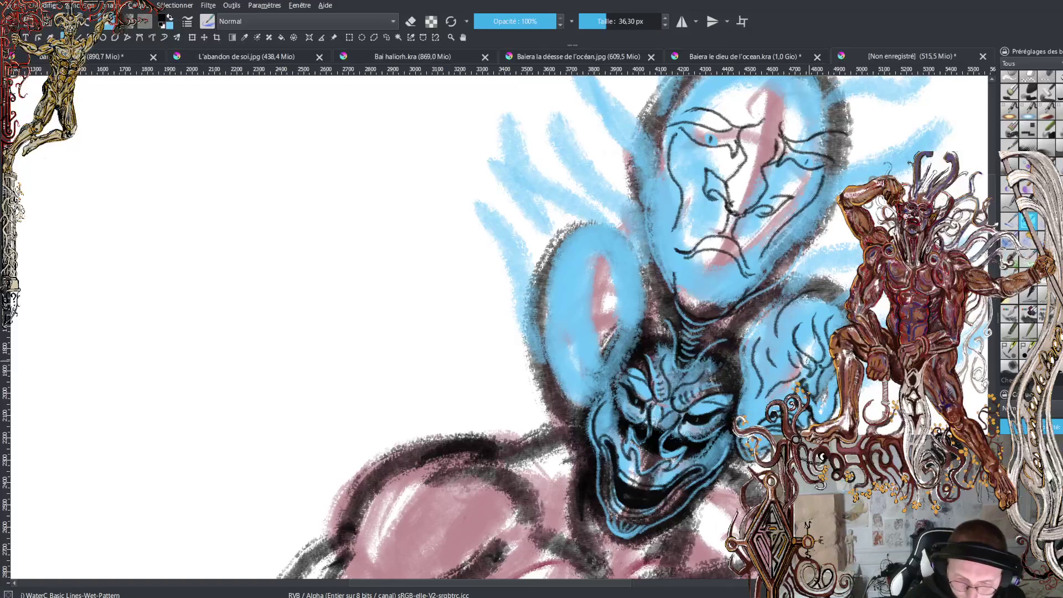
key("x")
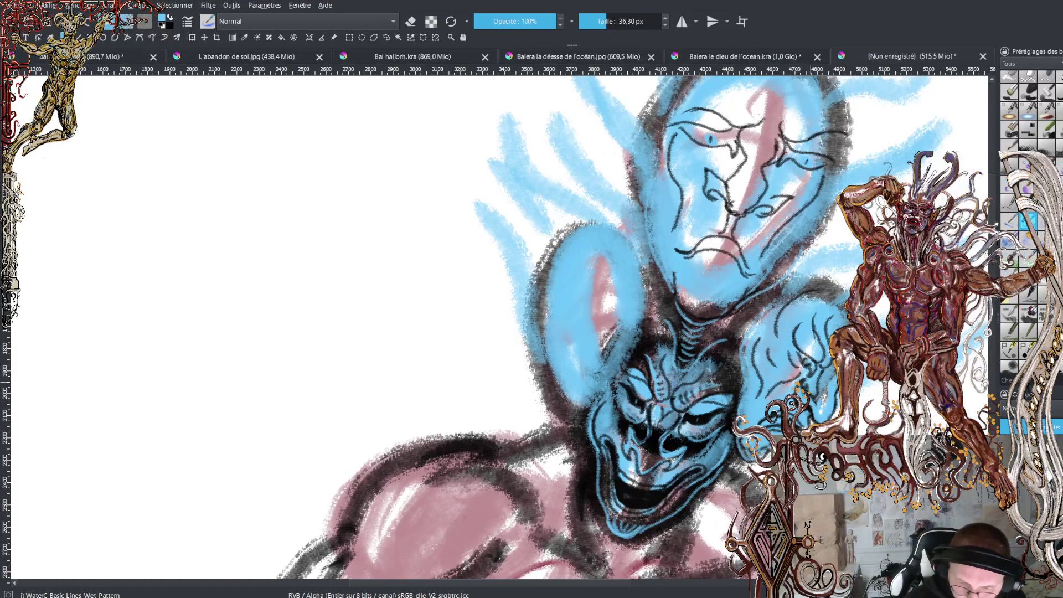
key("x")
key("x")
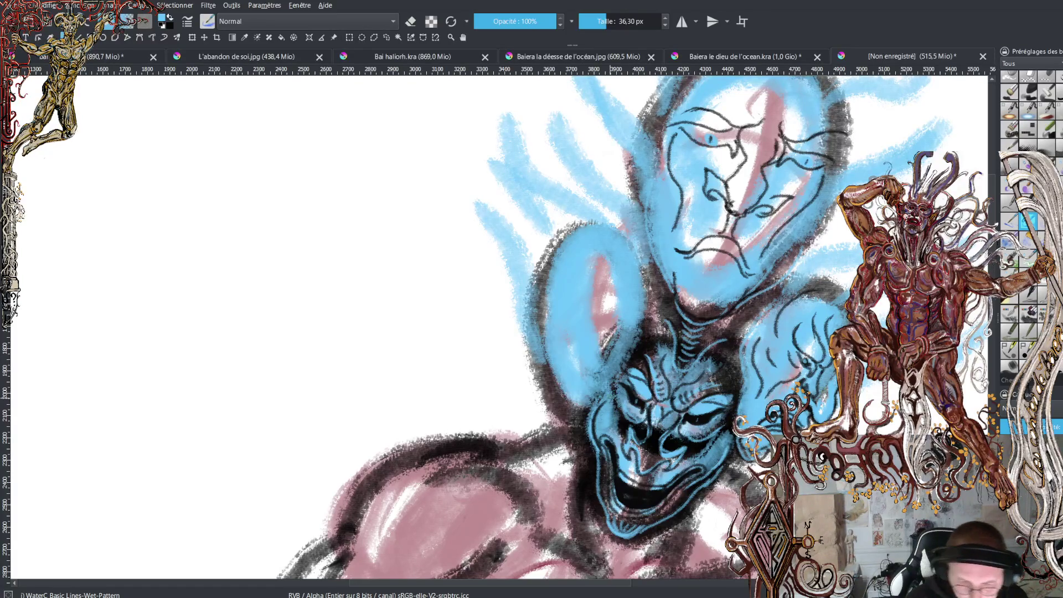
key("x")
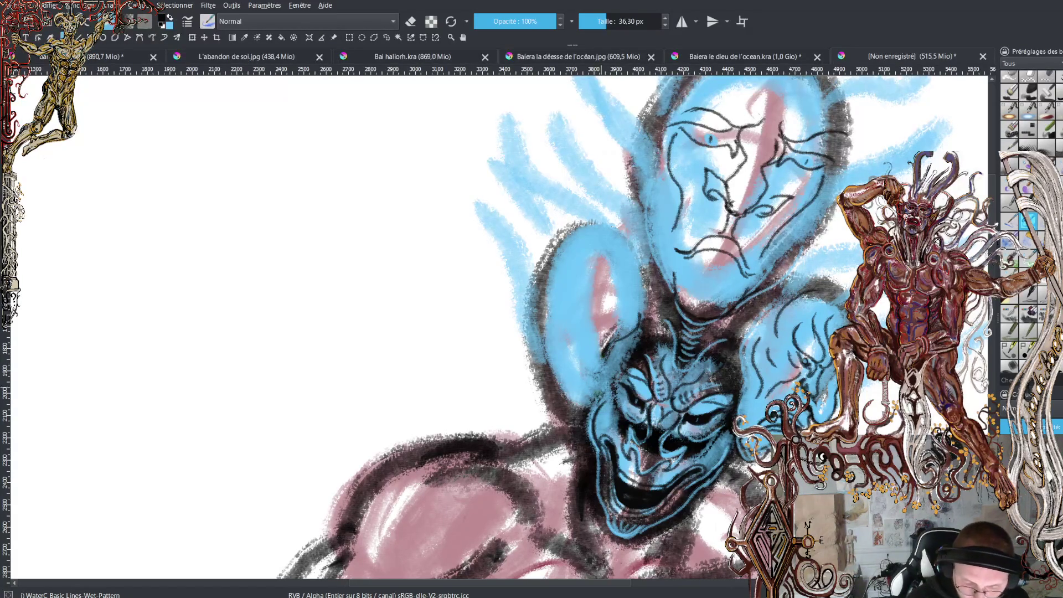
Sketch dark facial curves on the left blue head and soften one area with blue
left_click_drag(583, 313, 594, 357)
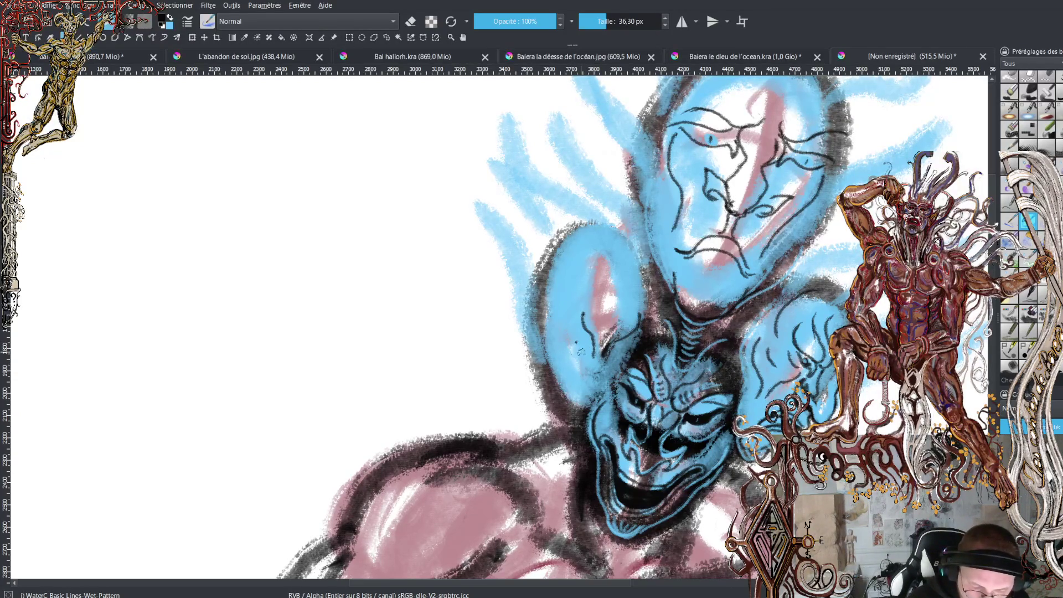
mouse_move(564, 354)
left_mouse_down()
mouse_move(579, 351)
mouse_move(585, 330)
mouse_move(560, 360)
mouse_move(548, 345)
mouse_move(552, 266)
left_mouse_up()
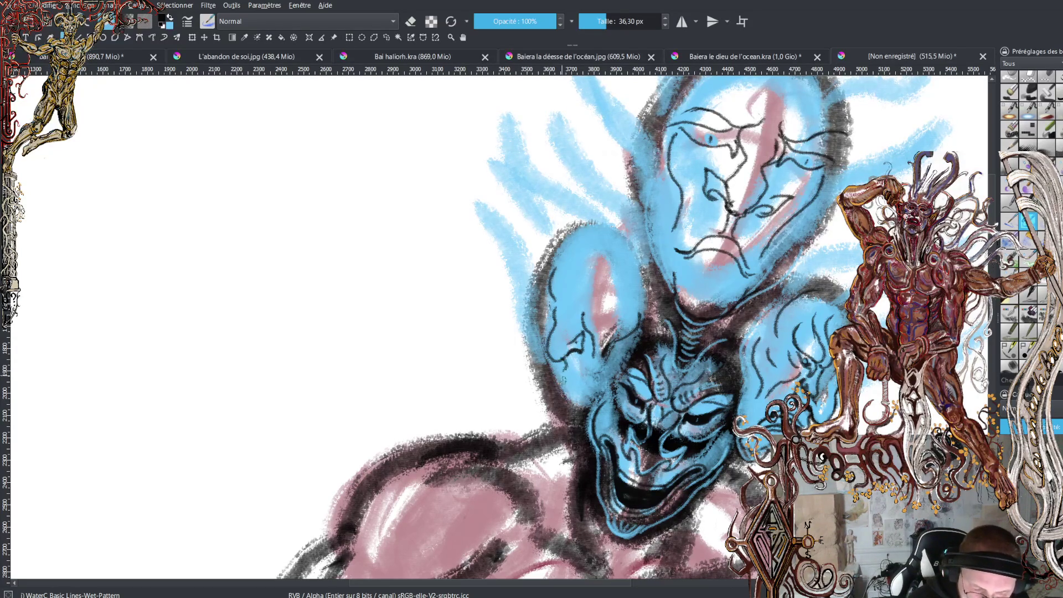
mouse_move(559, 370)
left_mouse_down()
mouse_move(589, 386)
mouse_move(550, 375)
mouse_move(579, 371)
mouse_move(591, 383)
left_mouse_up()
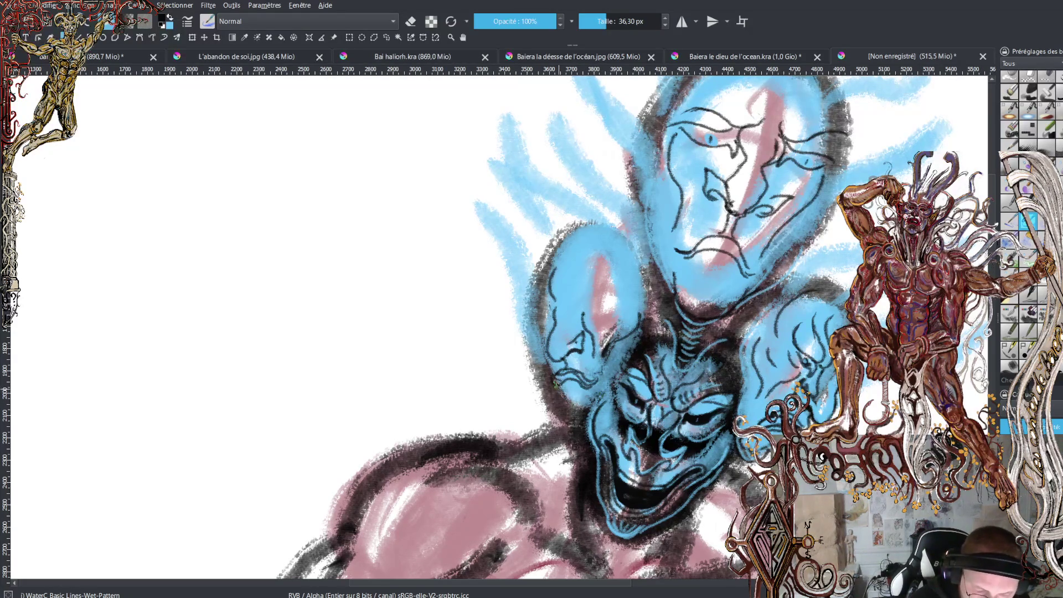
key("x")
mouse_move(545, 370)
left_mouse_down()
mouse_move(560, 411)
mouse_move(581, 407)
mouse_move(608, 382)
mouse_move(617, 354)
mouse_move(620, 362)
left_mouse_up()
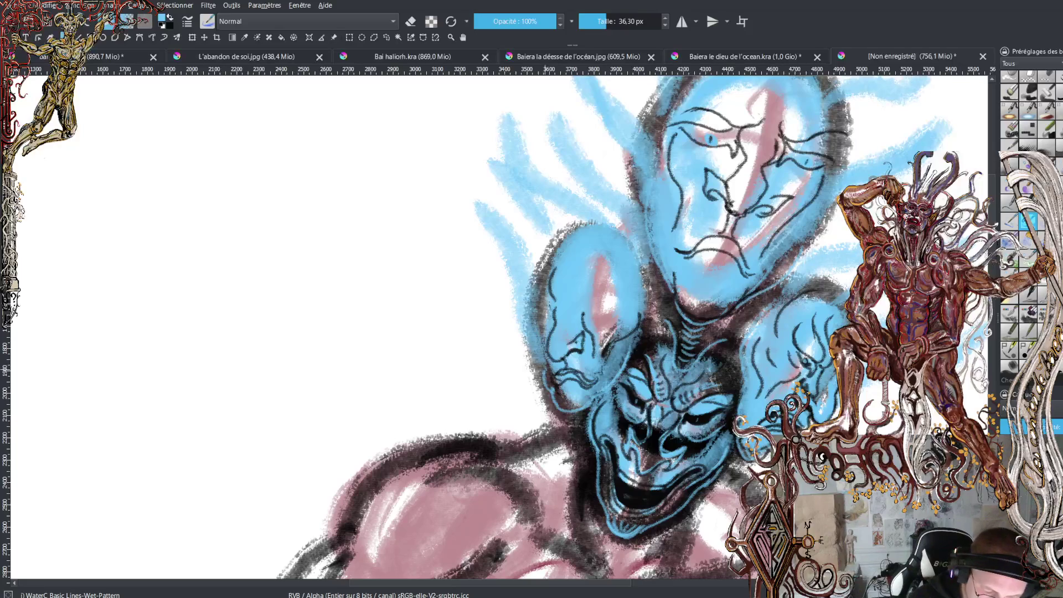
Outline the left face's edge, brow, eyes and top-left of the head in black
key("x")
mouse_move(534, 360)
left_mouse_down()
mouse_move(528, 320)
mouse_move(548, 313)
mouse_move(535, 316)
mouse_move(534, 279)
mouse_move(570, 299)
left_mouse_up()
mouse_move(600, 264)
left_mouse_down()
mouse_move(605, 303)
mouse_move(587, 318)
left_mouse_up()
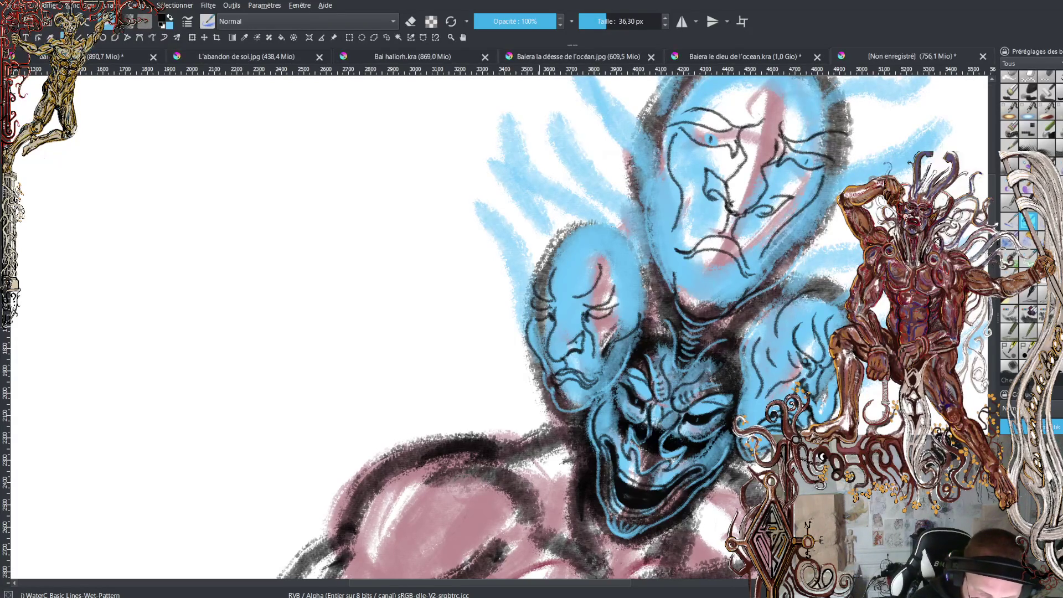
mouse_move(548, 313)
left_mouse_down()
mouse_move(535, 313)
mouse_move(615, 309)
left_mouse_up()
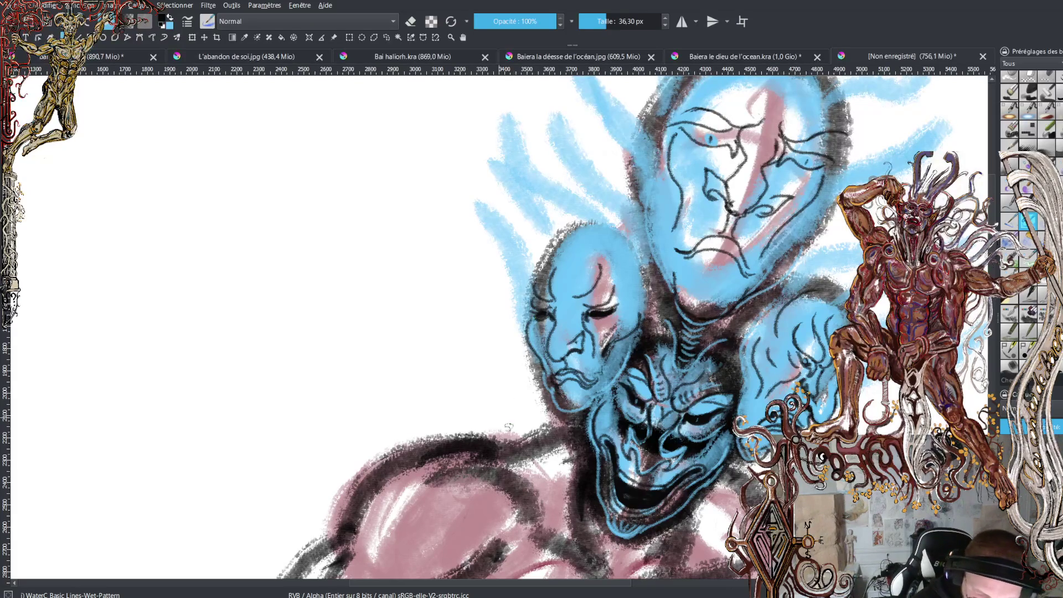
left_click_drag(537, 286, 586, 222)
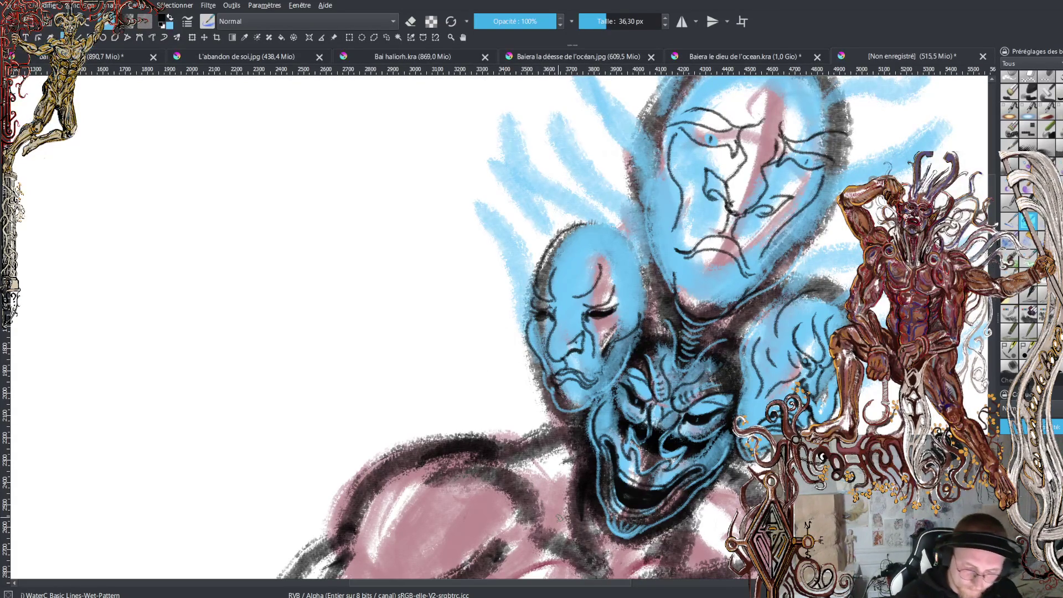
Curl dark hair strokes along the left face's profile and sketch wavy lines on the right face's chin
scroll(531, 332, "down", 5)
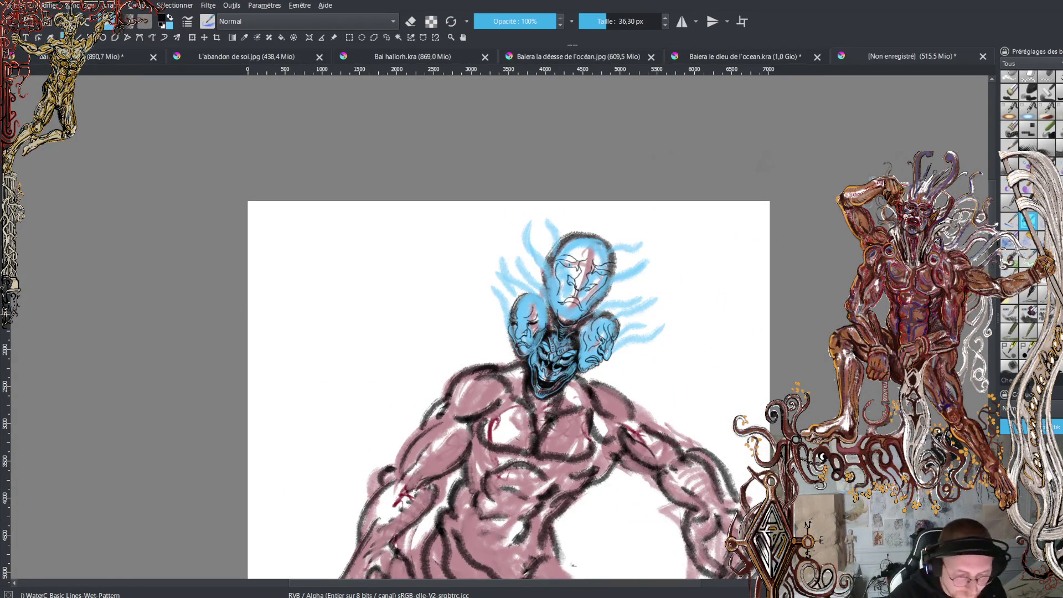
scroll(508, 387, "down", 2)
scroll(508, 387, "up", 1)
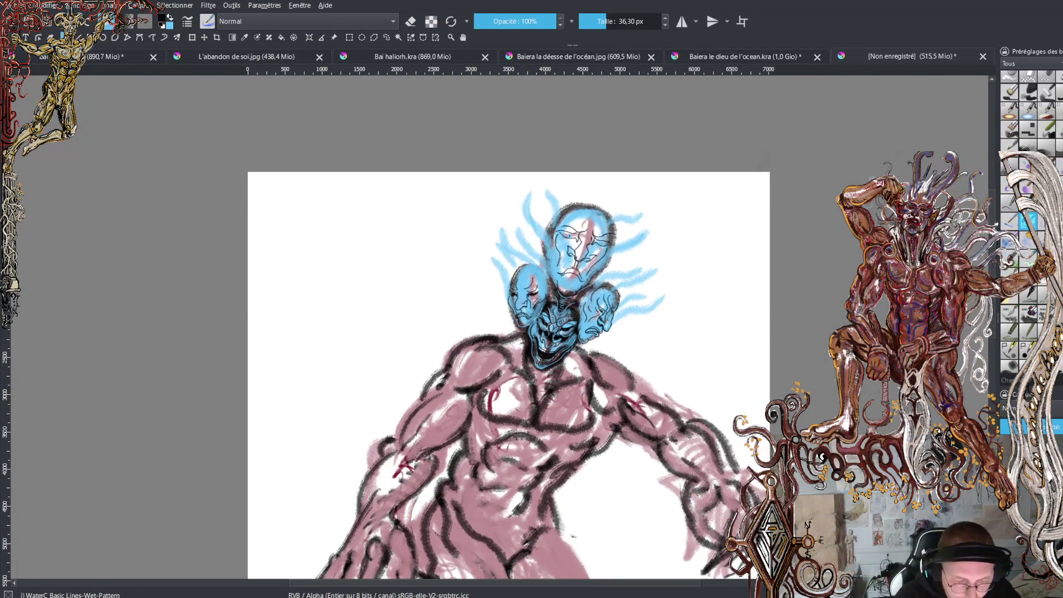
scroll(498, 330, "up", 5)
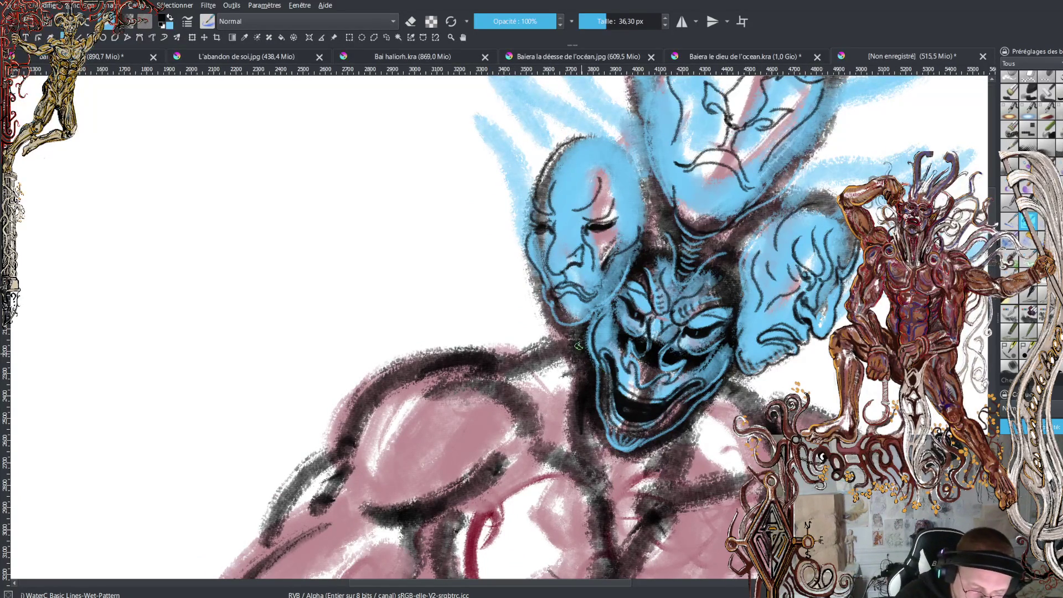
mouse_move(528, 167)
left_mouse_down()
mouse_move(493, 221)
mouse_move(502, 184)
left_mouse_up()
mouse_move(497, 228)
left_mouse_down()
mouse_move(508, 231)
mouse_move(502, 271)
mouse_move(523, 244)
mouse_move(510, 265)
mouse_move(538, 283)
mouse_move(538, 327)
mouse_move(553, 313)
left_mouse_up()
mouse_move(517, 249)
left_mouse_down()
mouse_move(517, 237)
mouse_move(526, 243)
mouse_move(512, 229)
mouse_move(528, 213)
mouse_move(514, 232)
mouse_move(526, 220)
mouse_move(504, 190)
left_mouse_up()
mouse_move(501, 232)
left_mouse_down()
mouse_move(486, 213)
mouse_move(520, 155)
mouse_move(548, 145)
mouse_move(505, 163)
left_mouse_up()
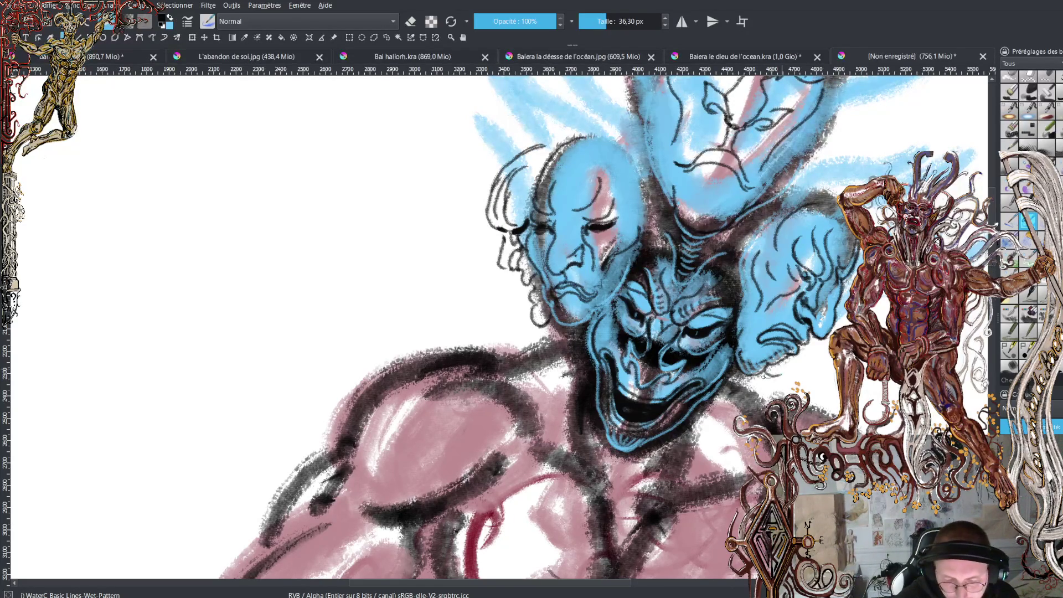
left_click_drag(767, 377, 821, 352)
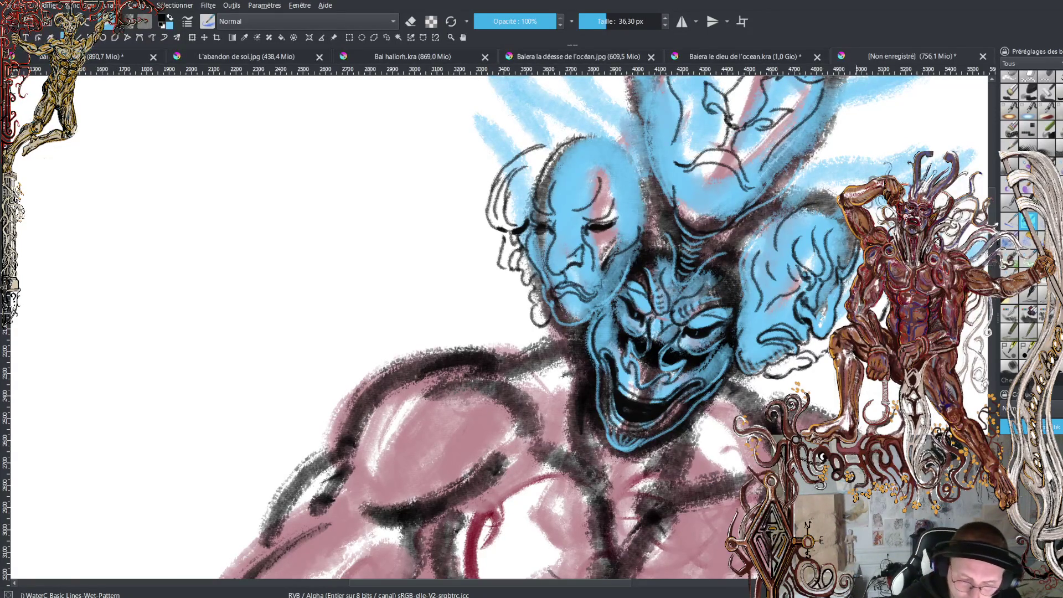
left_click_drag(843, 317, 845, 318)
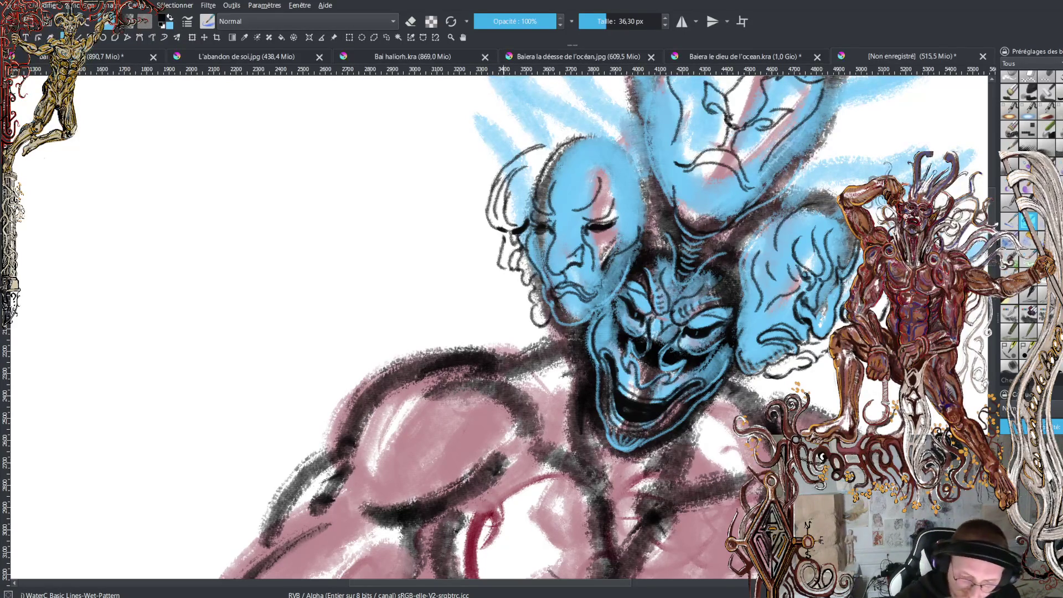
Switch to blue and hatch thin lines down the neck and shoulder
scroll(994, 269, "down", 2)
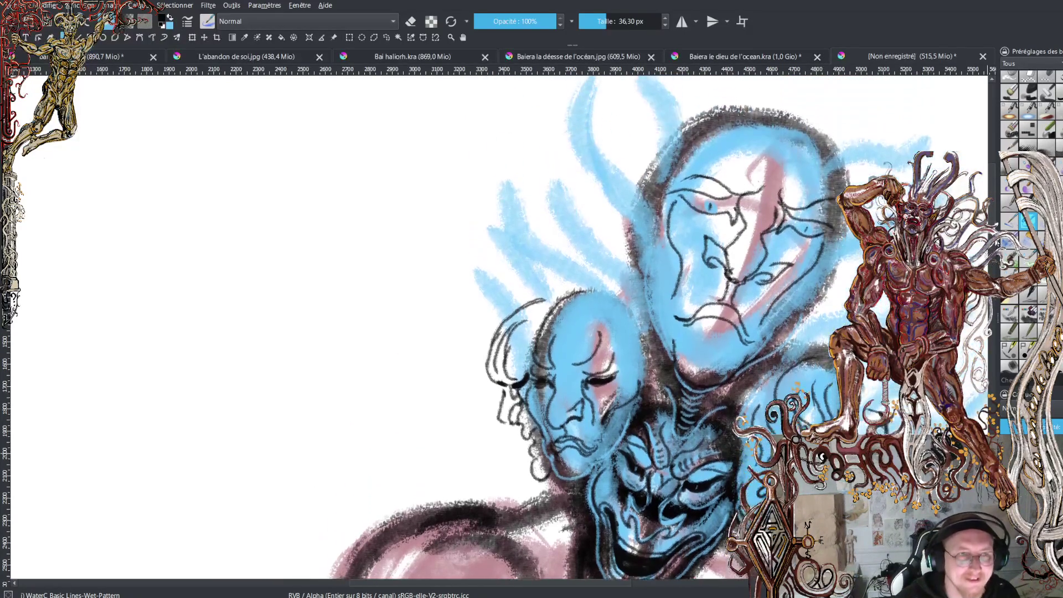
scroll(587, 337, "down", 2)
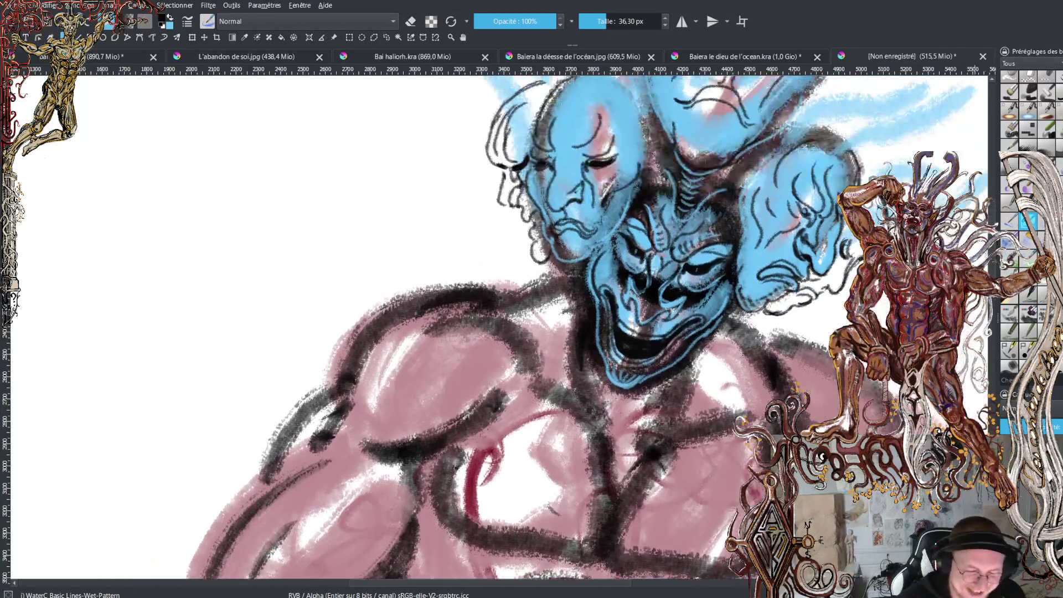
key("x")
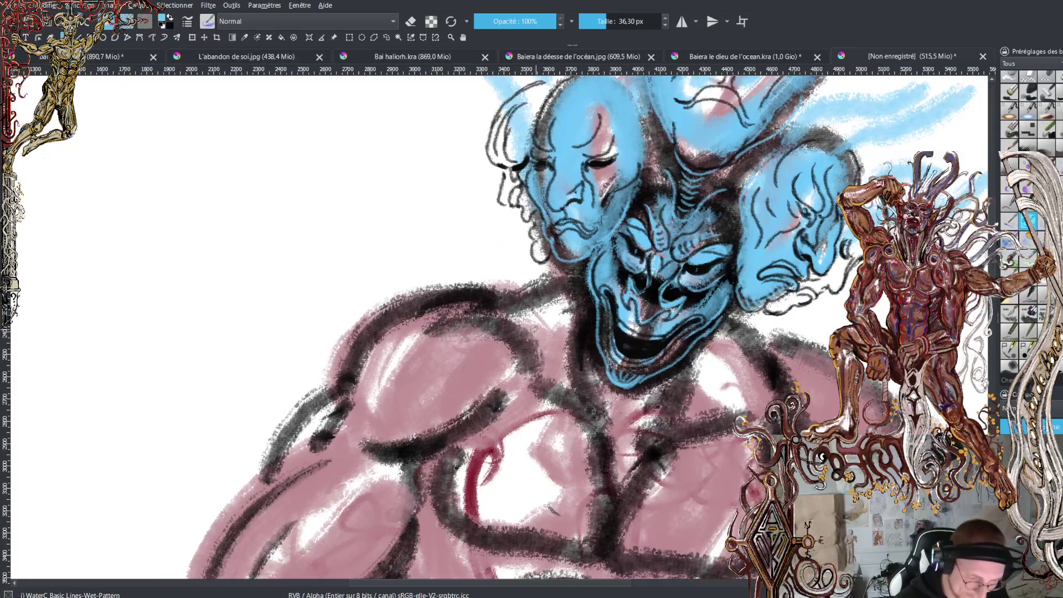
left_click_drag(535, 330, 530, 352)
mouse_move(545, 312)
left_mouse_down()
mouse_move(542, 349)
mouse_move(570, 376)
left_mouse_up()
mouse_move(570, 299)
left_mouse_down()
mouse_move(576, 388)
mouse_move(596, 410)
left_mouse_up()
left_click_drag(598, 344, 606, 394)
Hatch thin blue lines across the chest and the left side of the neck
mouse_move(675, 369)
left_mouse_down()
mouse_move(640, 401)
mouse_move(636, 420)
left_mouse_up()
mouse_move(701, 357)
left_mouse_down()
mouse_move(656, 412)
mouse_move(689, 409)
left_mouse_up()
mouse_move(740, 371)
left_mouse_down()
mouse_move(704, 409)
mouse_move(736, 407)
left_mouse_up()
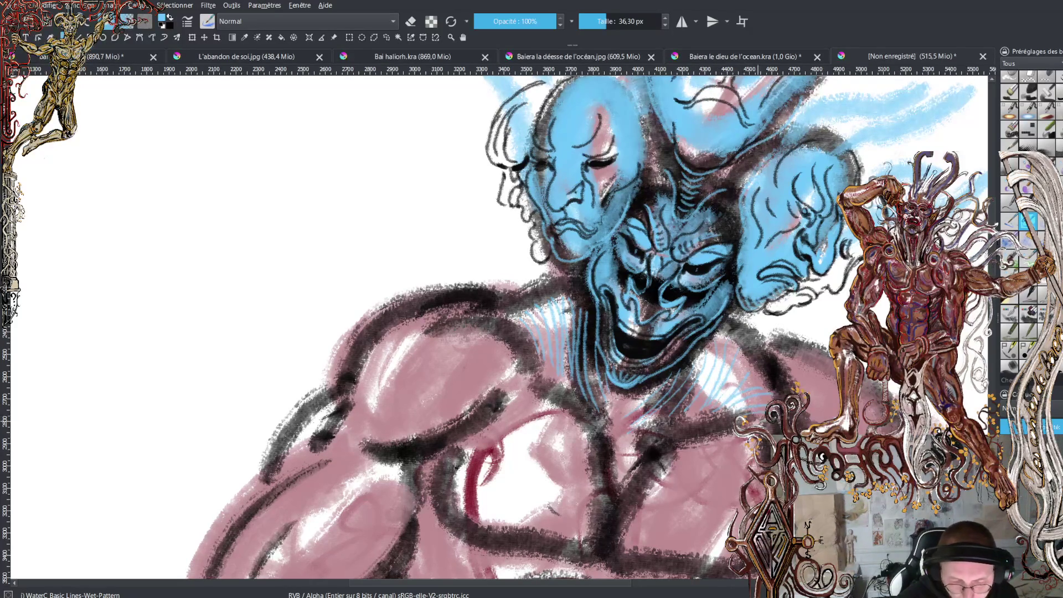
mouse_move(495, 320)
left_mouse_down()
mouse_move(523, 369)
mouse_move(498, 399)
left_mouse_up()
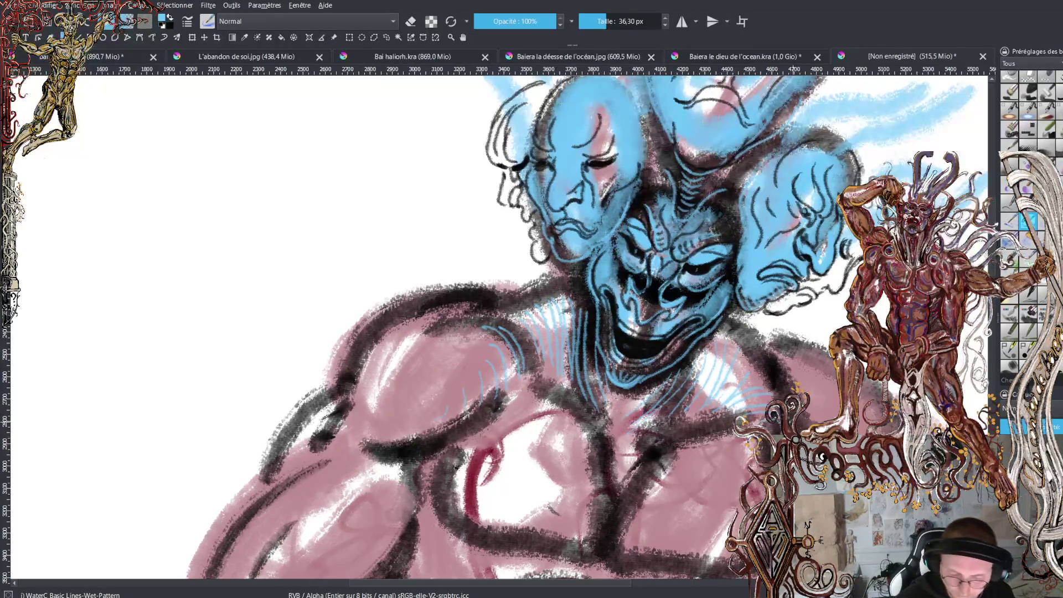
left_click_drag(834, 358, 806, 371)
mouse_move(837, 376)
left_mouse_down()
mouse_move(825, 384)
mouse_move(861, 396)
left_mouse_up()
Add blue hatching over the left shoulder, beside the red line, on the lower torso and chest
left_click_drag(338, 388, 473, 291)
mouse_move(465, 451)
left_mouse_down()
mouse_move(449, 501)
mouse_move(486, 531)
left_mouse_up()
left_click_drag(488, 483, 506, 533)
left_click_drag(512, 498, 533, 534)
mouse_move(661, 558)
left_mouse_down()
mouse_move(696, 525)
mouse_move(704, 553)
left_mouse_up()
left_click_drag(706, 568, 725, 556)
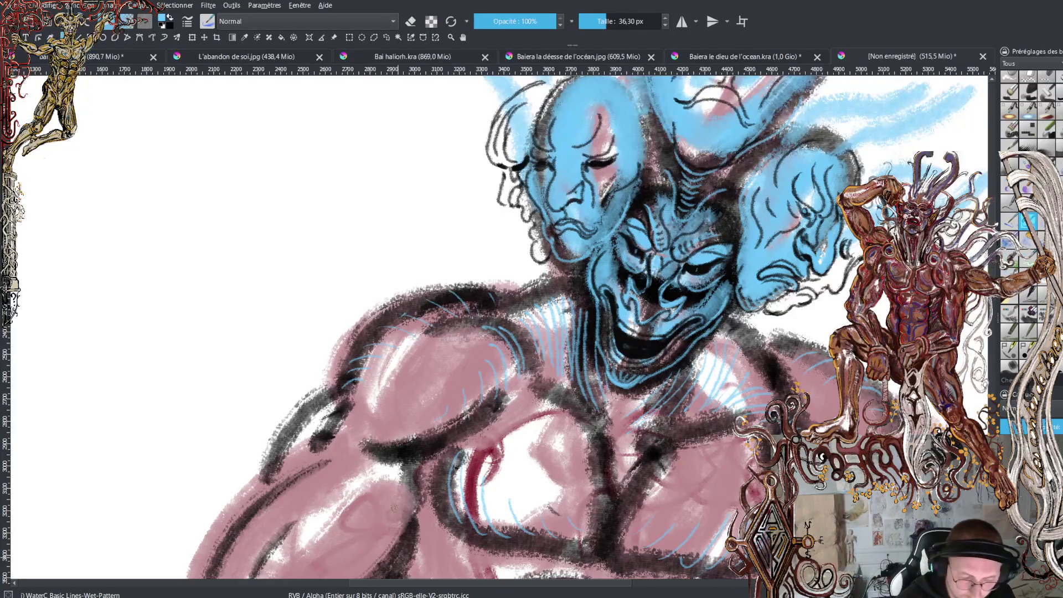
left_click_drag(606, 437, 556, 406)
left_click_drag(648, 437, 734, 429)
left_click_drag(612, 441, 641, 440)
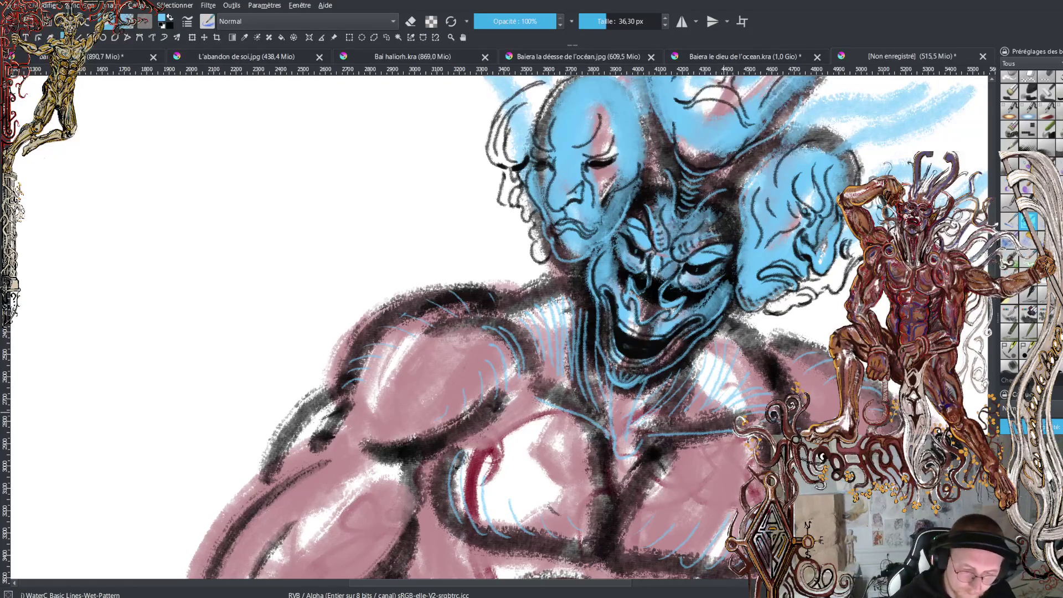
key("minus")
key("minus")
key("minus")
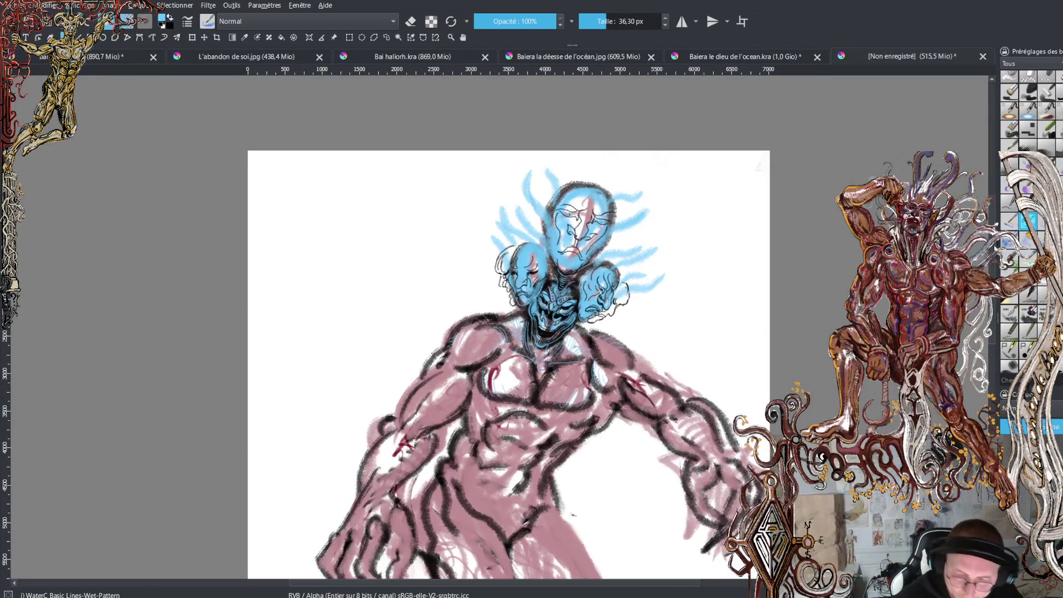
Switch to black, undo a trial chin stroke, then draw a dark line on the top face
scroll(509, 326, "down", 10)
scroll(508, 326, "up", 10)
key("plus")
key("plus")
scroll(508, 326, "up", 3)
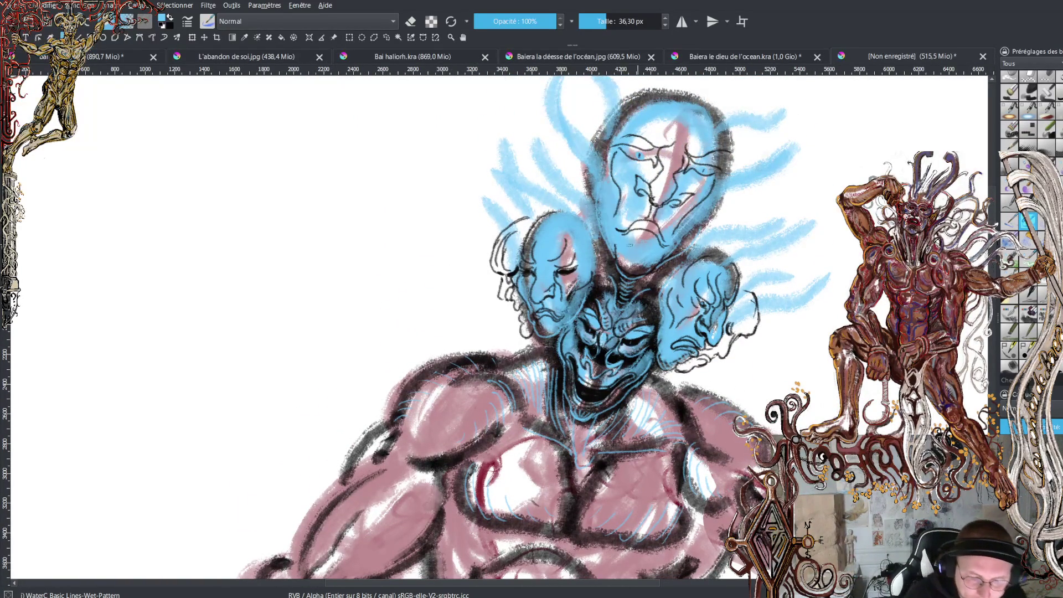
key("x")
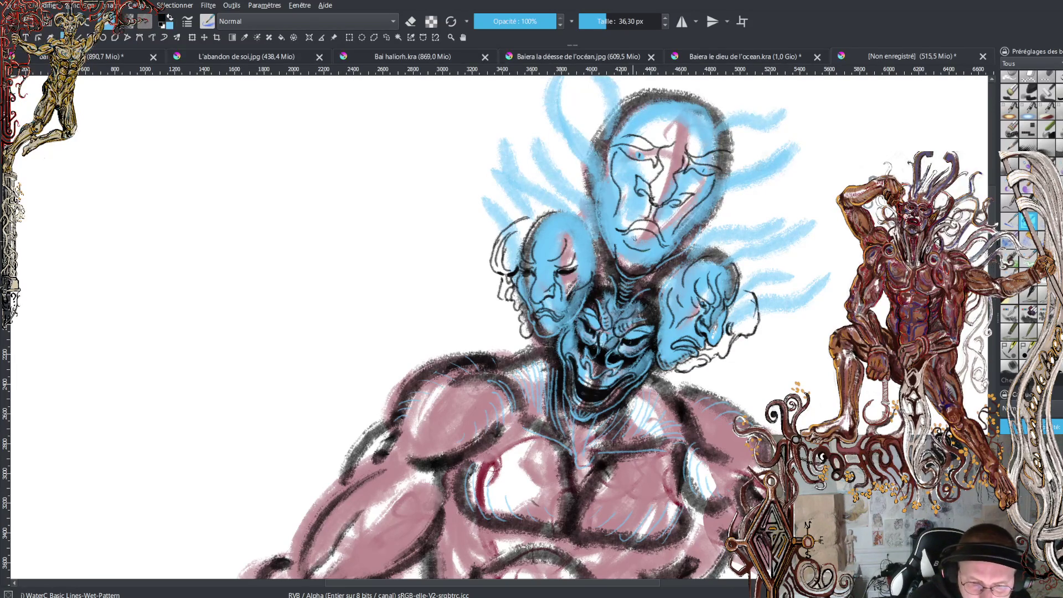
left_click_drag(628, 233, 648, 234)
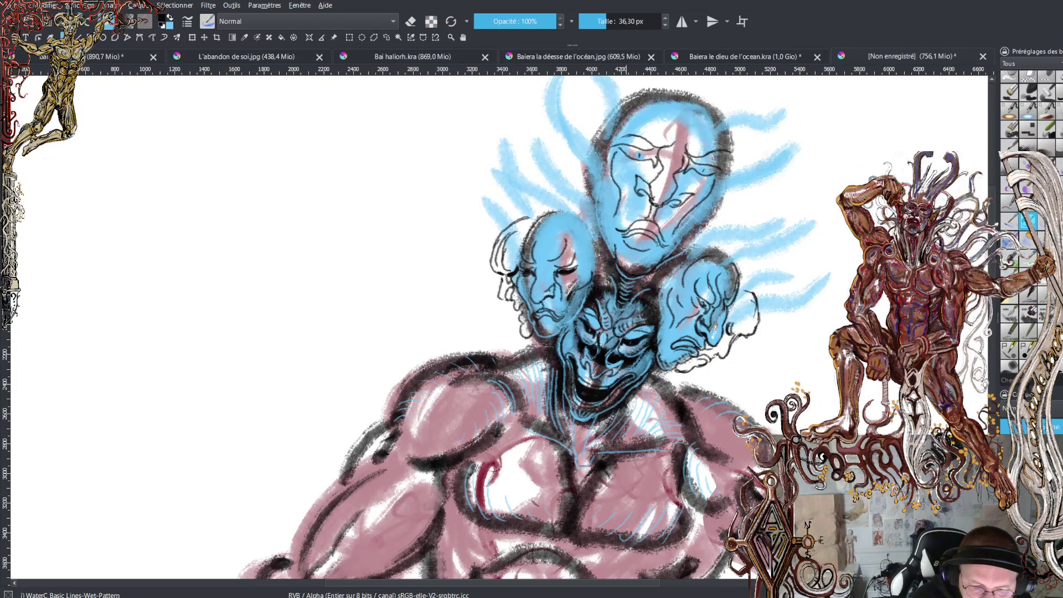
key("ctrl+z")
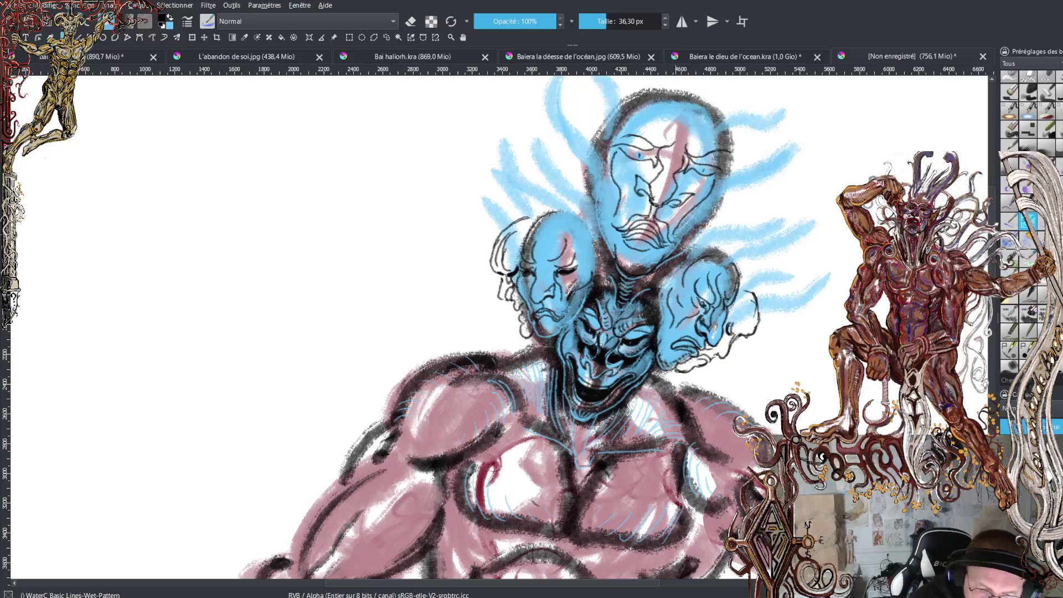
left_click_drag(653, 214, 670, 241)
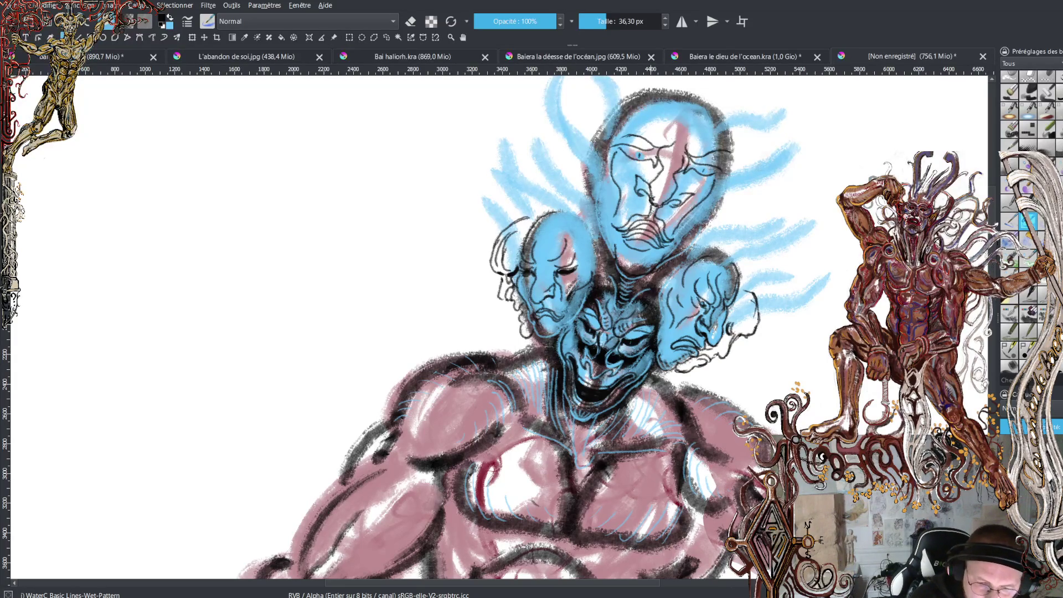
Draw short dark lines across the top blue face and along its left side
mouse_move(647, 206)
left_mouse_down()
mouse_move(612, 222)
mouse_move(668, 216)
mouse_move(680, 236)
left_mouse_up()
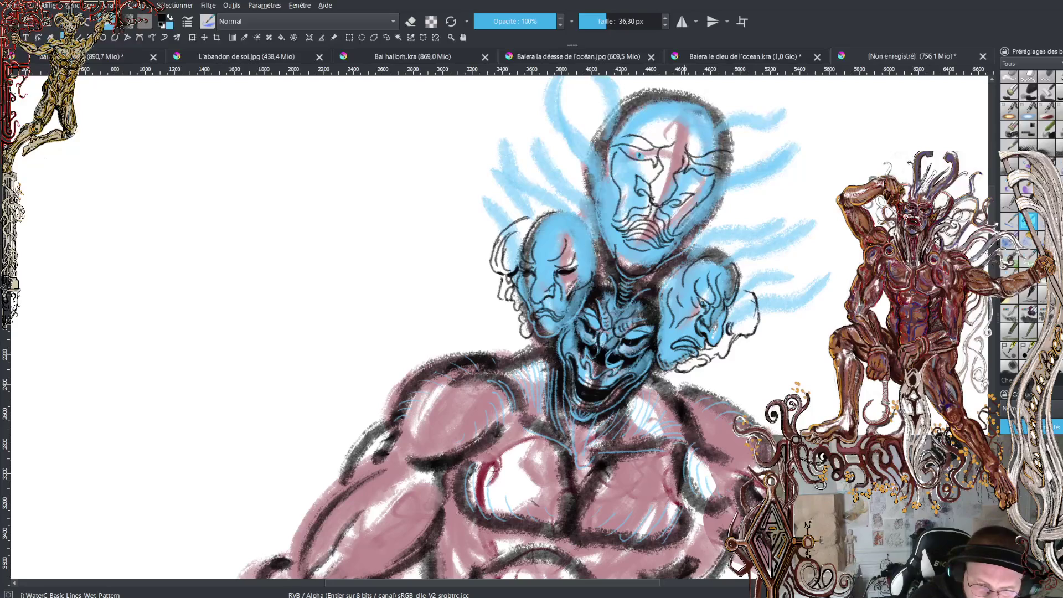
left_click_drag(610, 204, 614, 222)
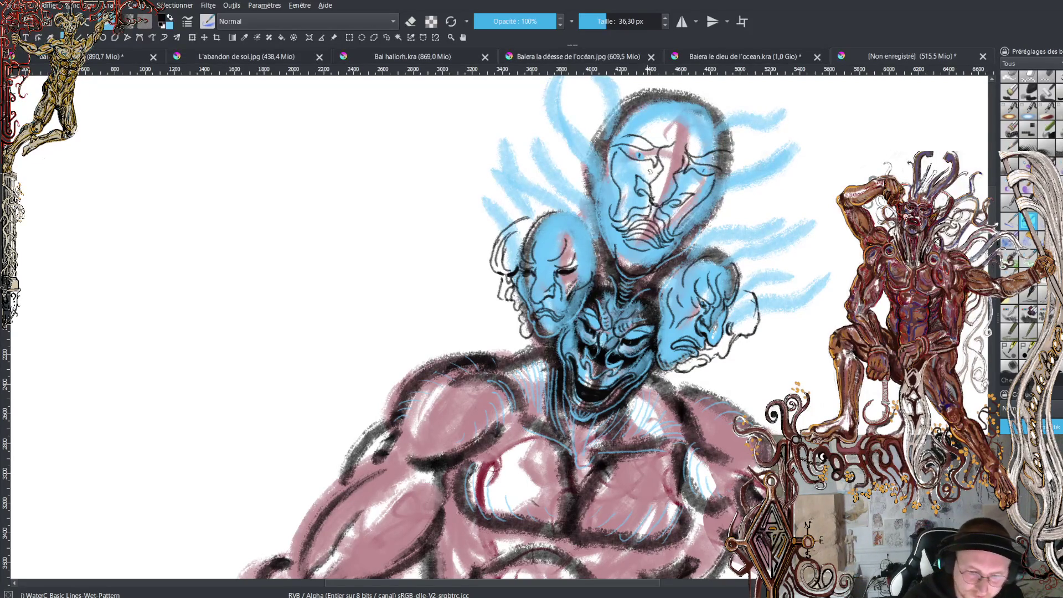
left_click_drag(649, 165, 618, 160)
left_click_drag(682, 179, 702, 188)
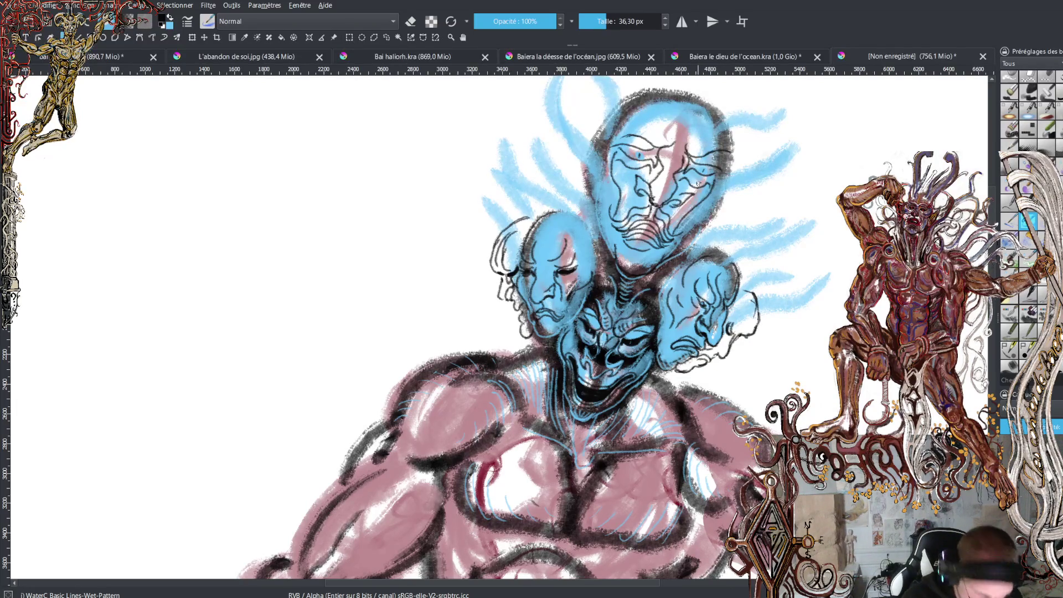
mouse_move(679, 178)
left_mouse_down()
mouse_move(704, 188)
mouse_move(692, 176)
left_mouse_up()
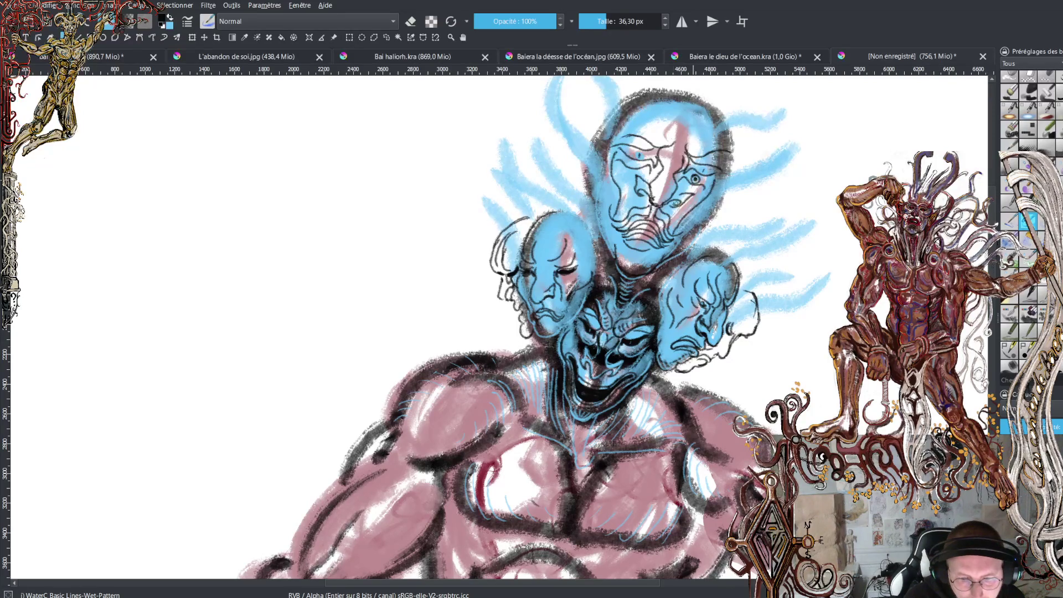
Draw the top face's two eyes and hatch marks around its right eye
left_click_drag(631, 165, 634, 166)
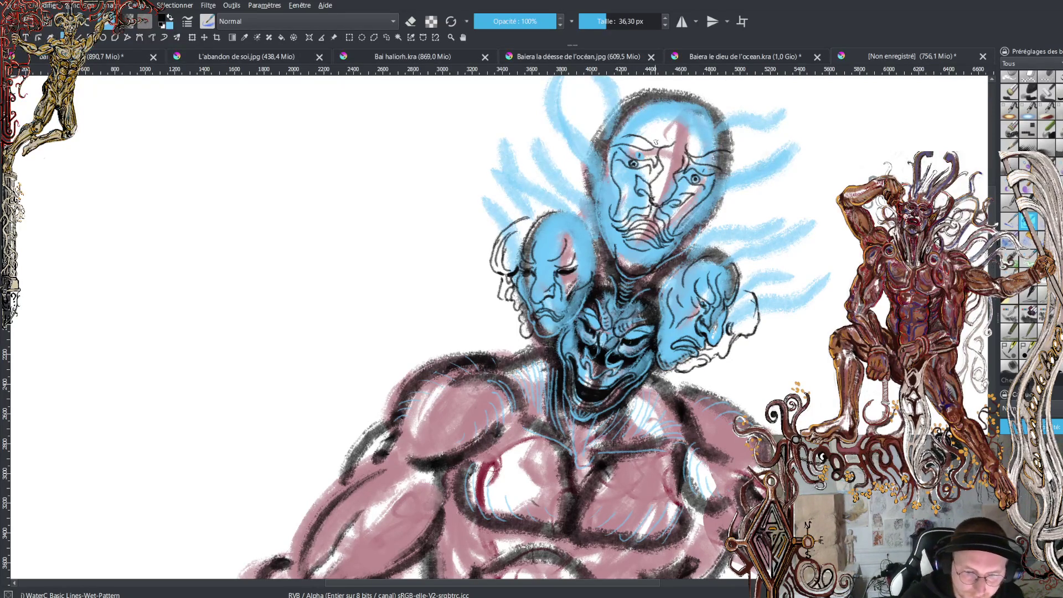
left_click_drag(636, 157, 640, 156)
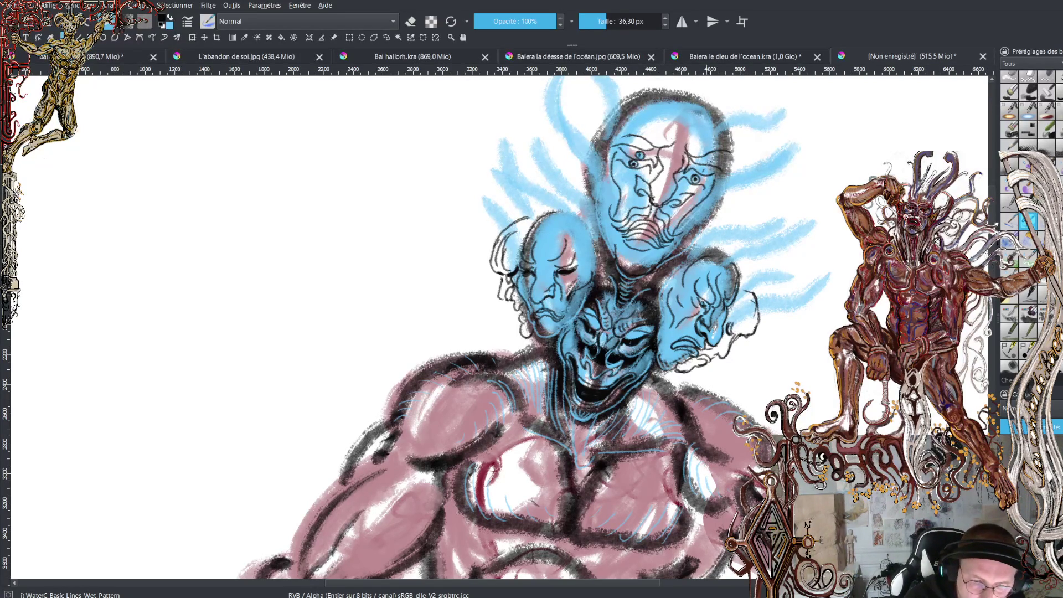
left_click_drag(698, 175, 709, 154)
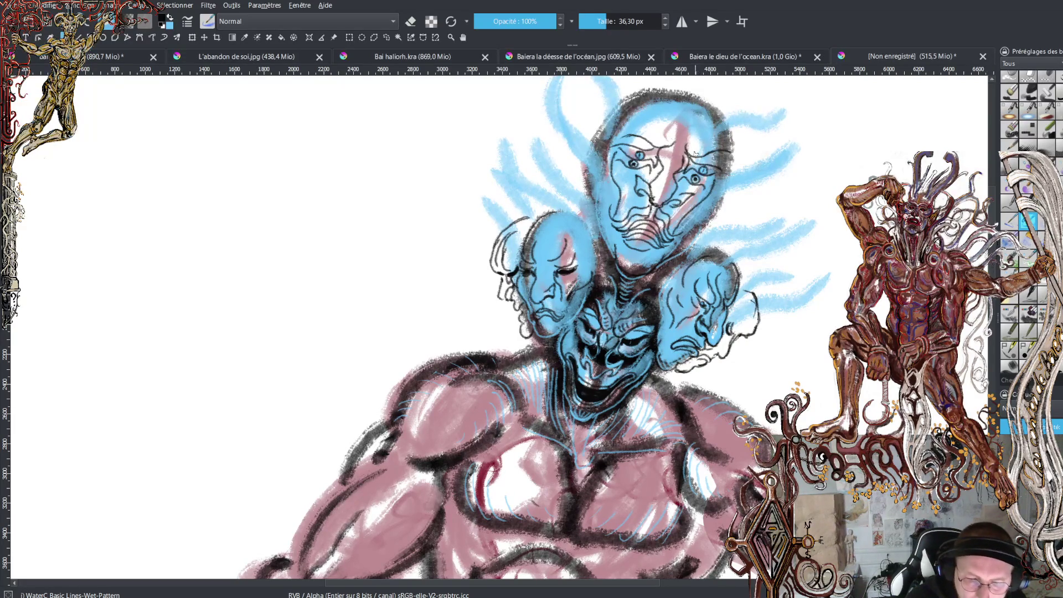
left_click_drag(701, 166, 711, 160)
left_click_drag(706, 165, 721, 154)
left_click_drag(698, 162, 711, 154)
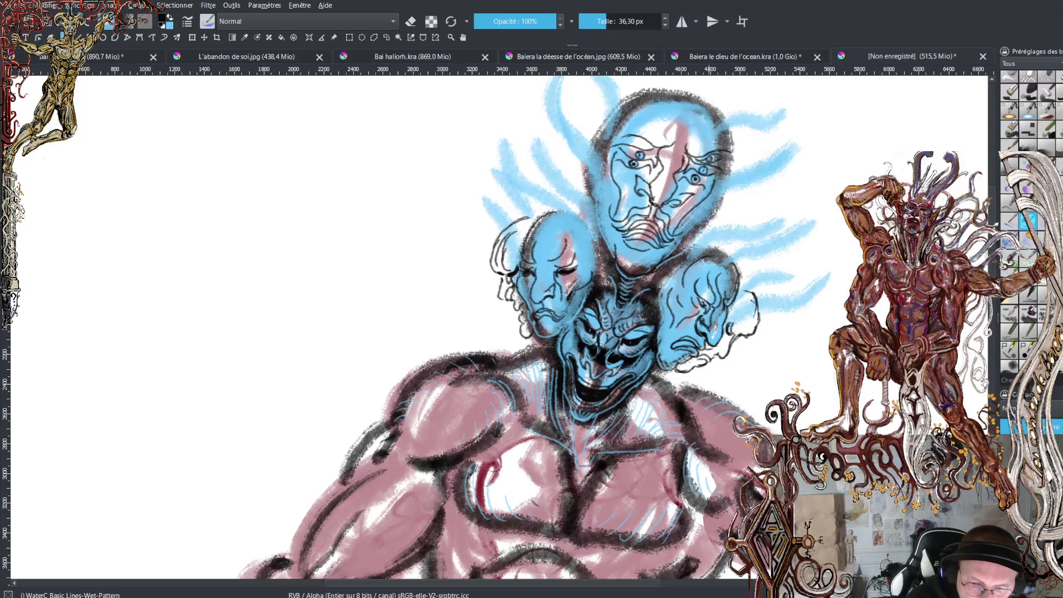
Hatch wrinkle lines across the forehead and brow, plus short strokes around the eye
mouse_move(655, 148)
left_mouse_down()
mouse_move(624, 140)
mouse_move(645, 145)
mouse_move(668, 132)
mouse_move(651, 113)
left_mouse_up()
mouse_move(698, 139)
left_mouse_down()
mouse_move(688, 147)
mouse_move(683, 138)
mouse_move(697, 137)
mouse_move(669, 132)
mouse_move(683, 137)
mouse_move(683, 125)
mouse_move(667, 127)
mouse_move(689, 98)
left_mouse_up()
left_click_drag(667, 147, 671, 163)
mouse_move(688, 147)
left_mouse_down()
mouse_move(654, 190)
mouse_move(671, 186)
left_mouse_up()
mouse_move(675, 180)
left_mouse_down()
mouse_move(651, 203)
mouse_move(663, 205)
mouse_move(620, 186)
left_mouse_up()
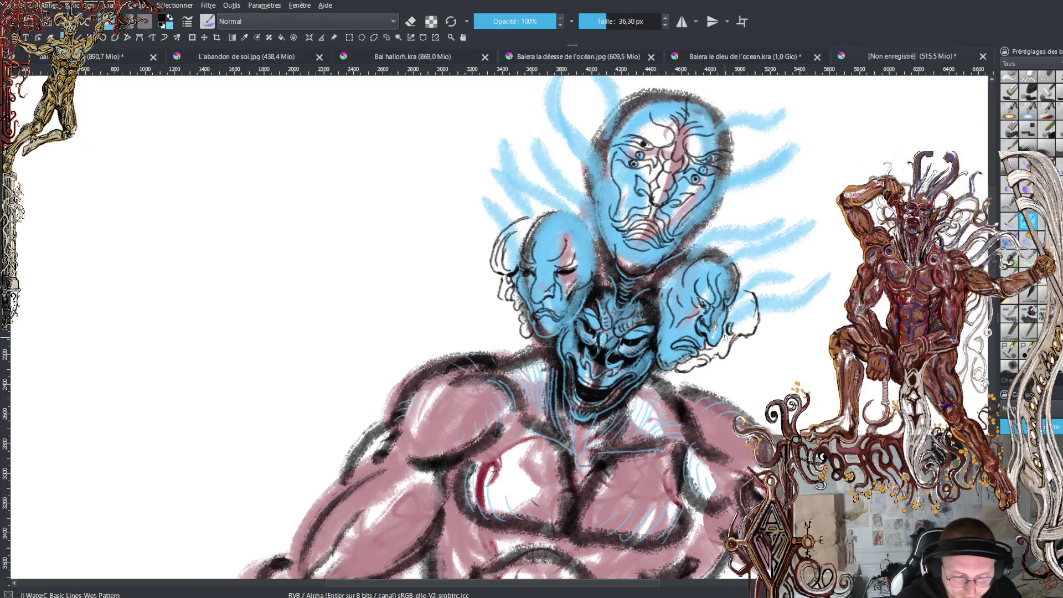
Zoom in on the head cluster and set the brush colour to light blue
key("plus")
key("plus")
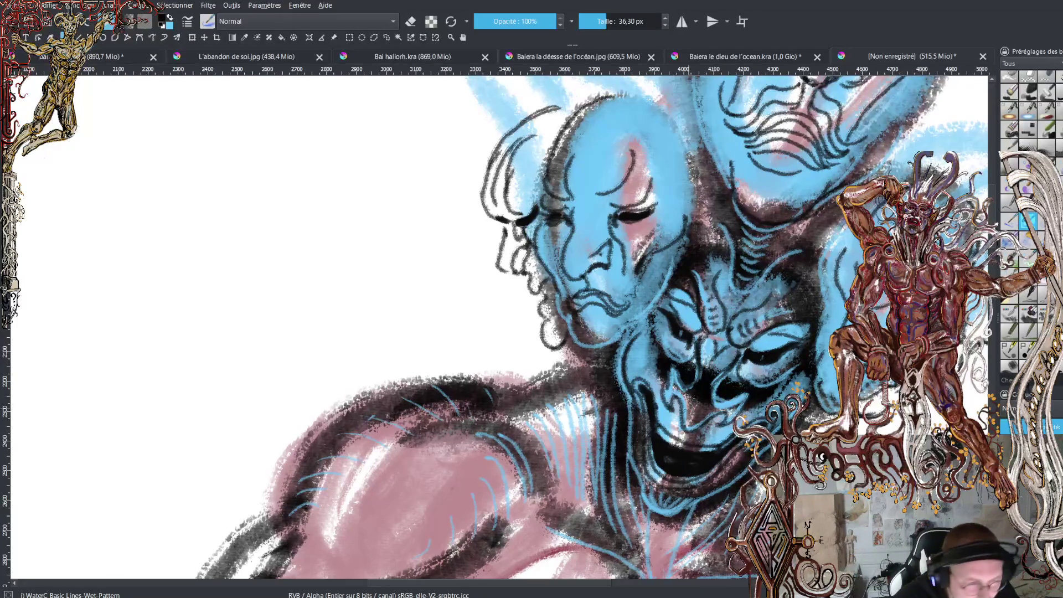
key("x")
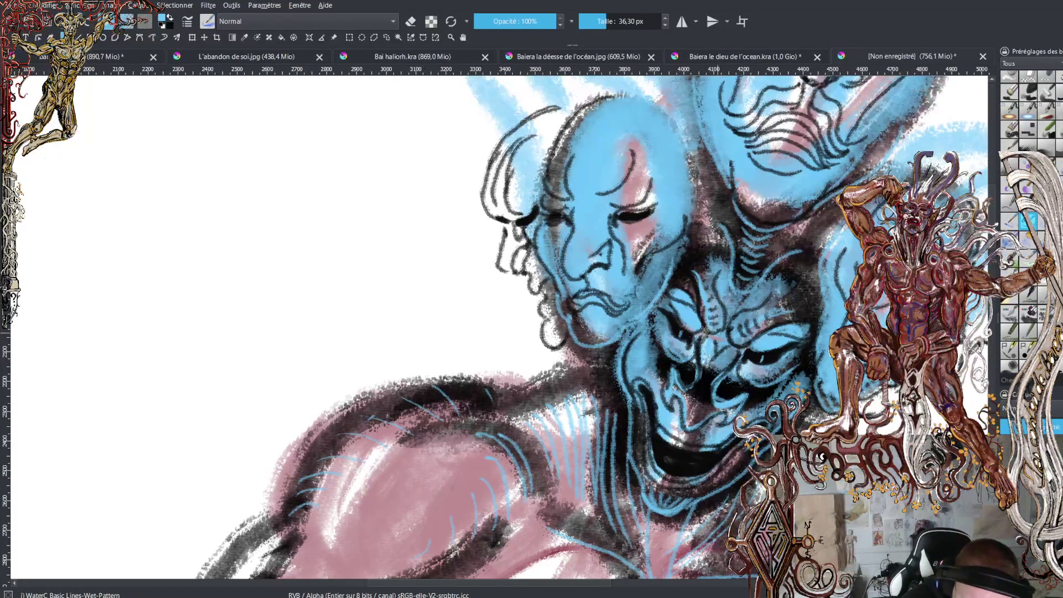
key("x")
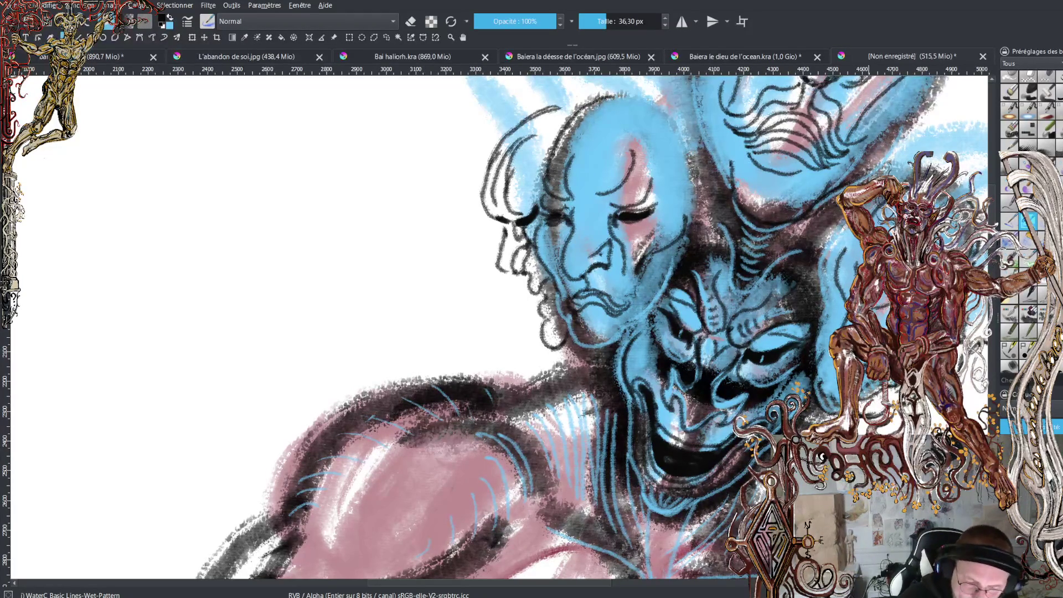
key("x")
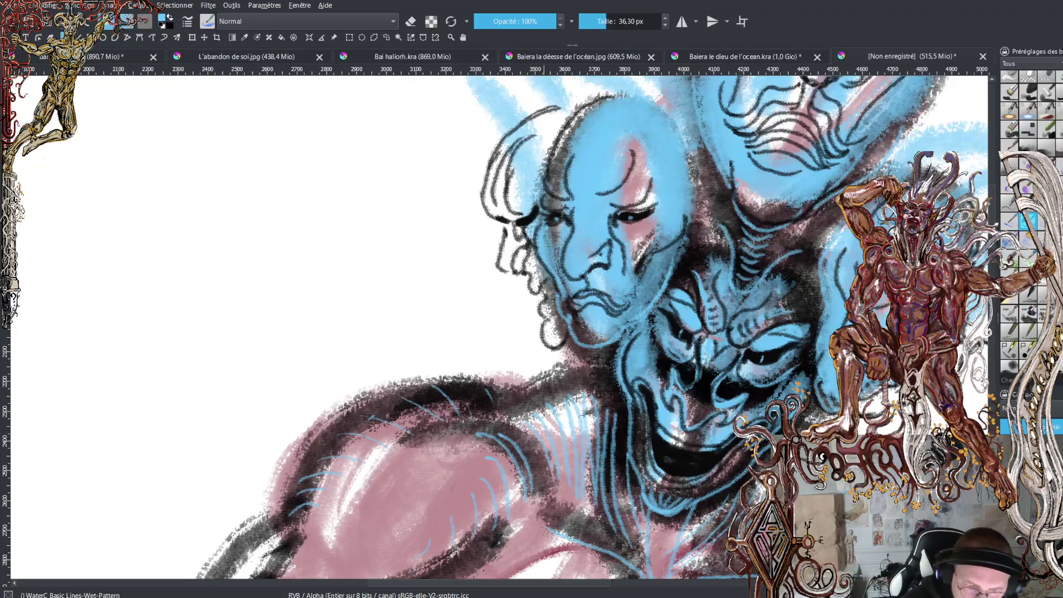
key("minus")
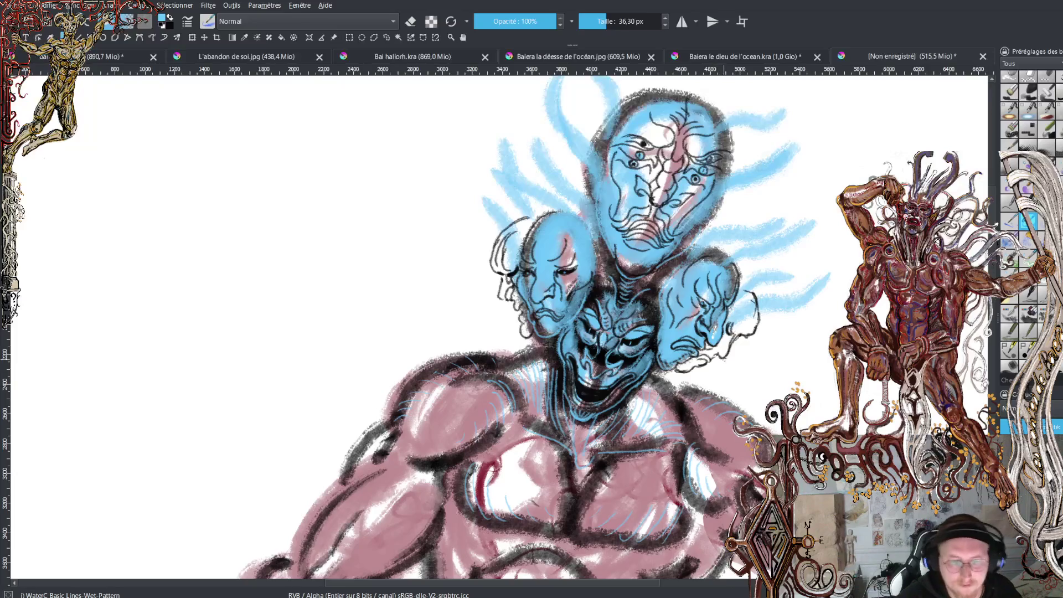
key("minus")
key("plus")
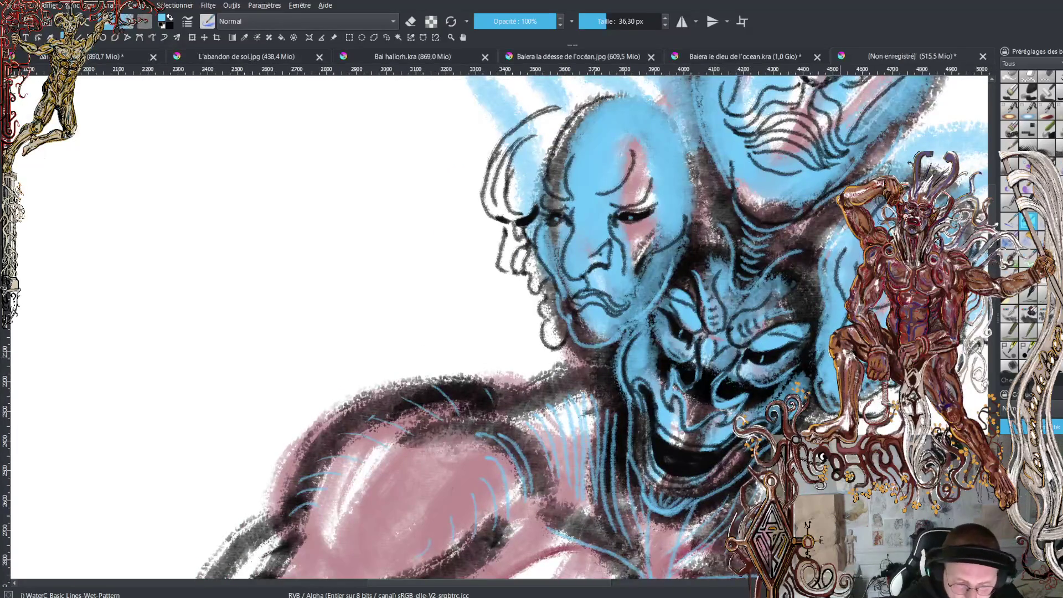
Paint light-blue hatching over the shoulder and beside the central face
mouse_move(529, 404)
left_mouse_down()
mouse_move(525, 396)
mouse_move(609, 382)
mouse_move(621, 447)
left_mouse_up()
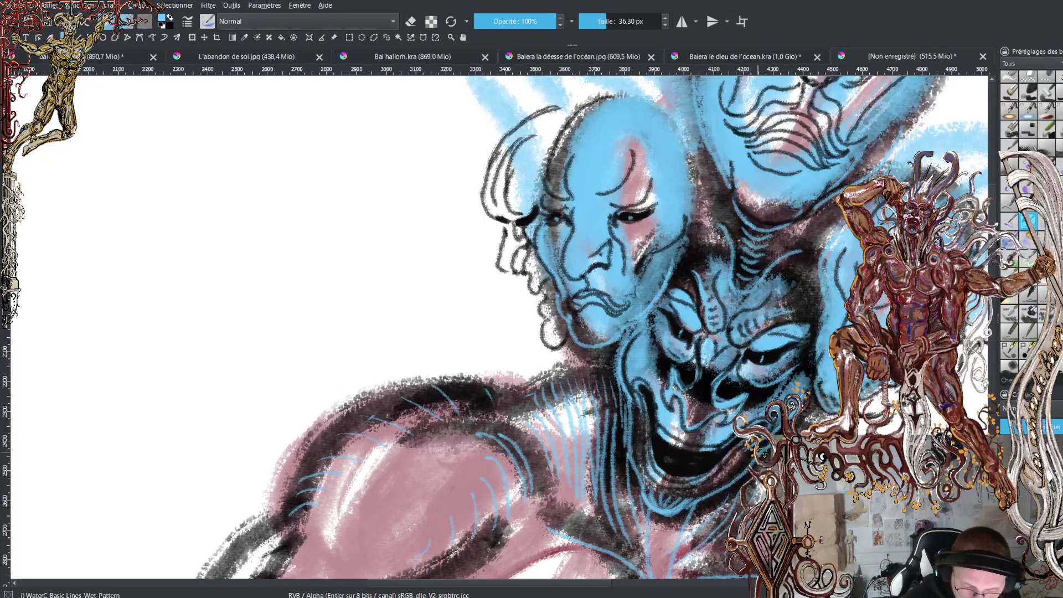
key("x")
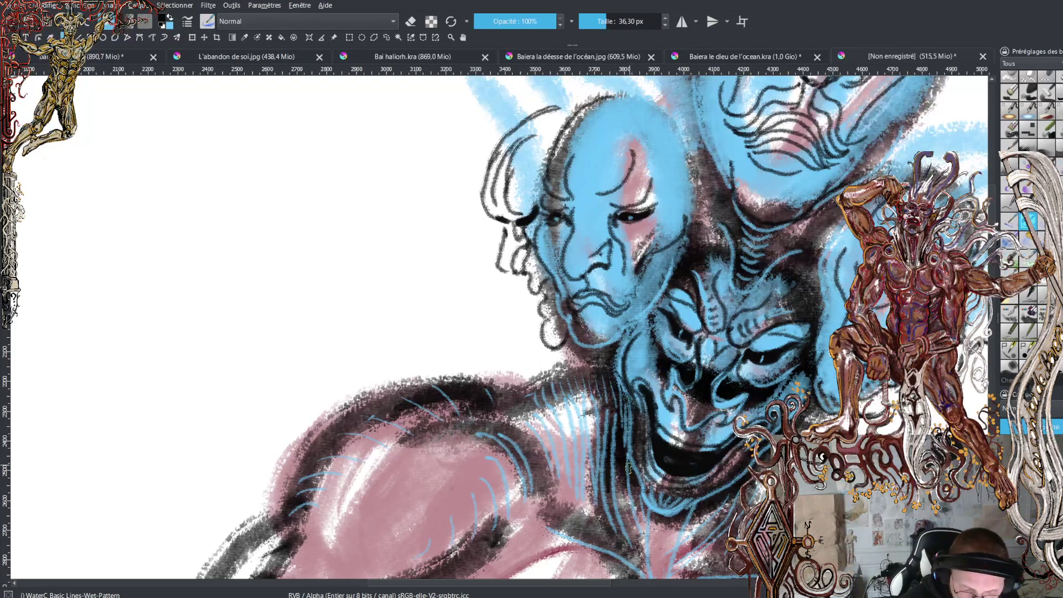
key("x")
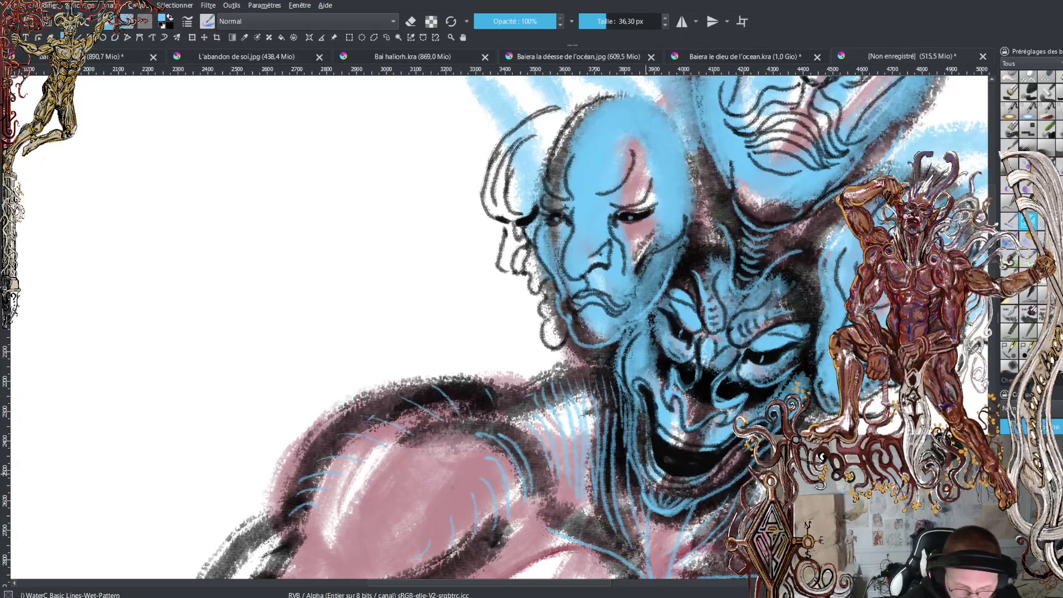
mouse_move(653, 341)
left_mouse_down()
mouse_move(720, 382)
mouse_move(764, 392)
mouse_move(779, 383)
left_mouse_up()
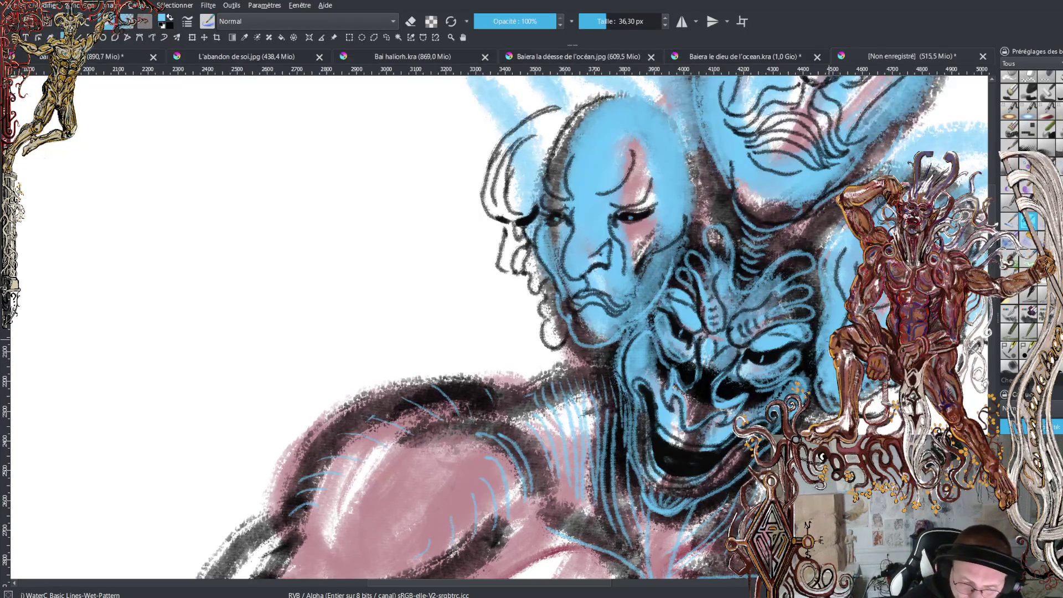
left_click_drag(585, 586, 596, 586)
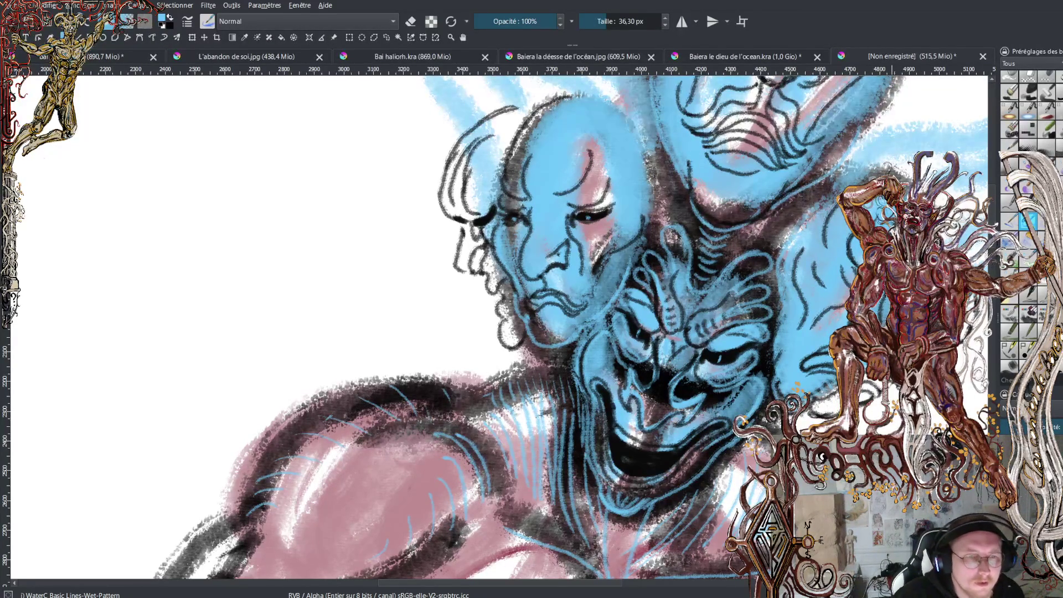
mouse_move(650, 261)
left_mouse_down()
mouse_move(420, 246)
mouse_move(556, 216)
left_mouse_up()
scroll(574, 294, "down", 3)
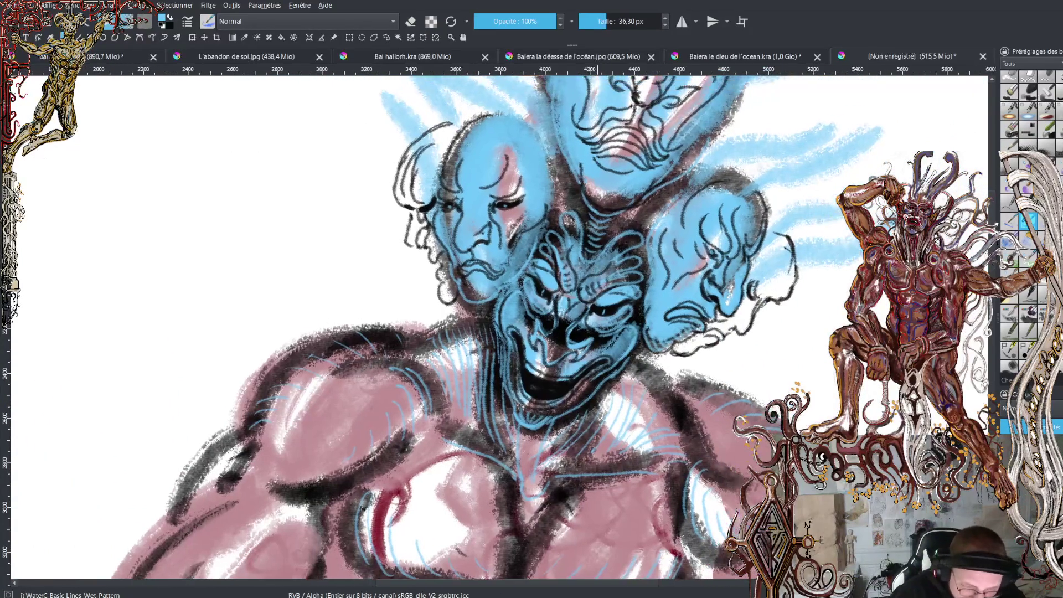
scroll(574, 294, "down", 3)
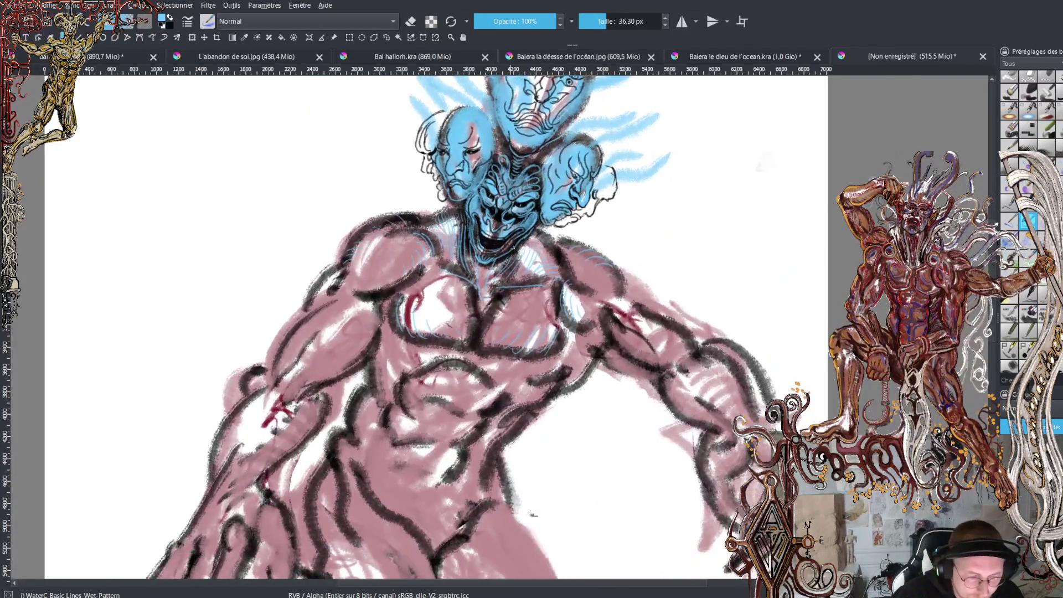
mouse_move(512, 249)
left_mouse_down()
mouse_move(675, 77)
mouse_move(653, 42)
mouse_move(625, 183)
left_mouse_up()
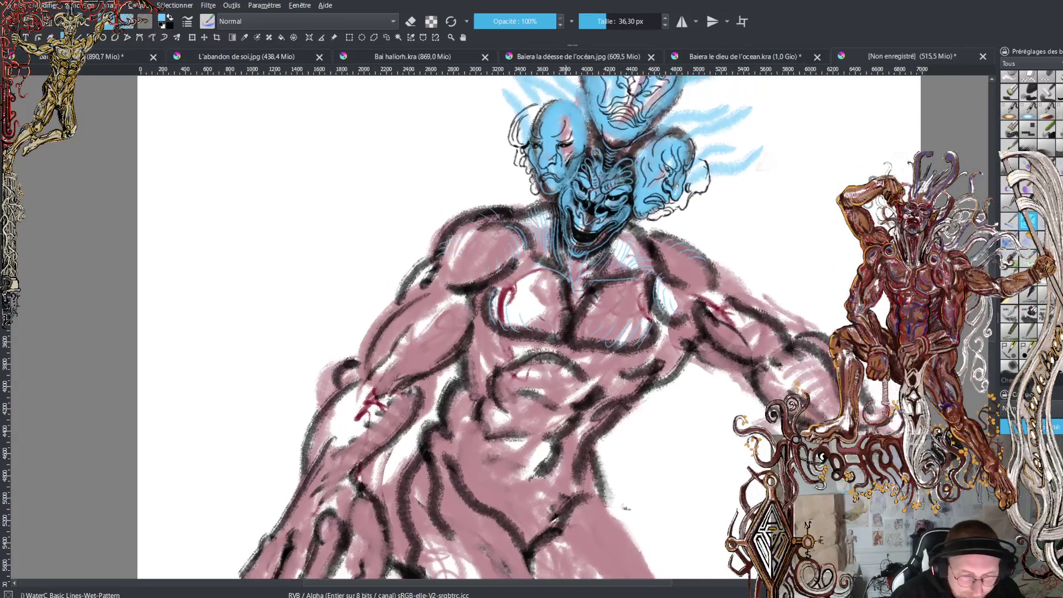
scroll(531, 326, "down", 2)
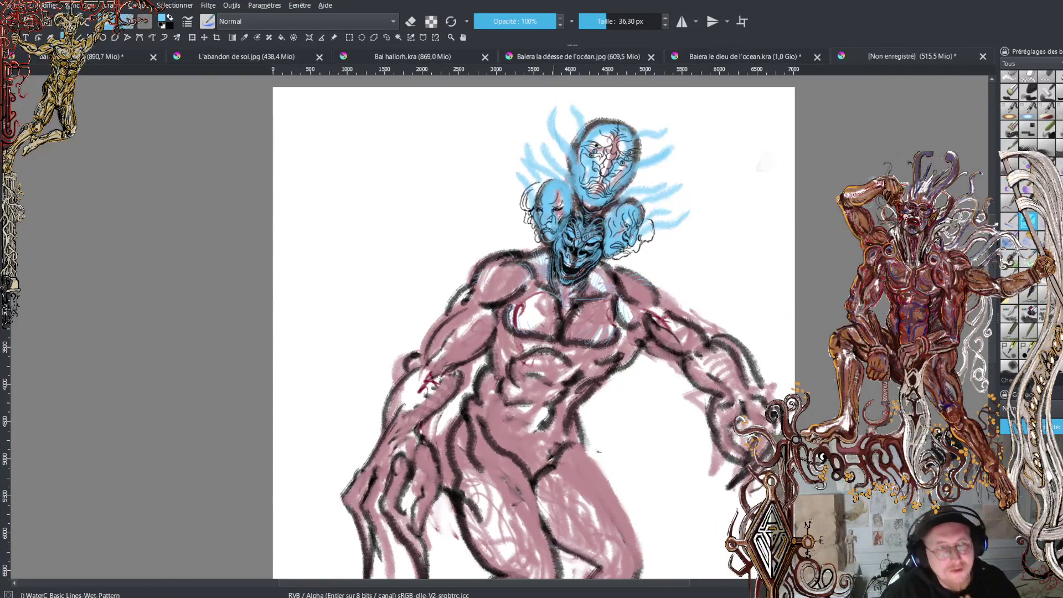
left_click_drag(554, 269, 556, 214)
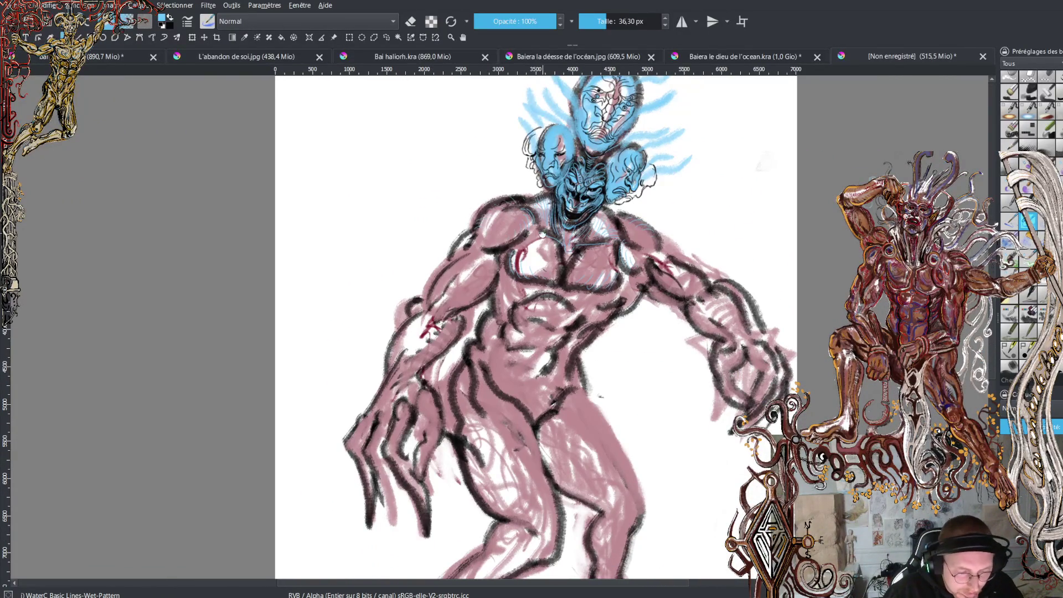
left_click_drag(531, 277, 525, 328)
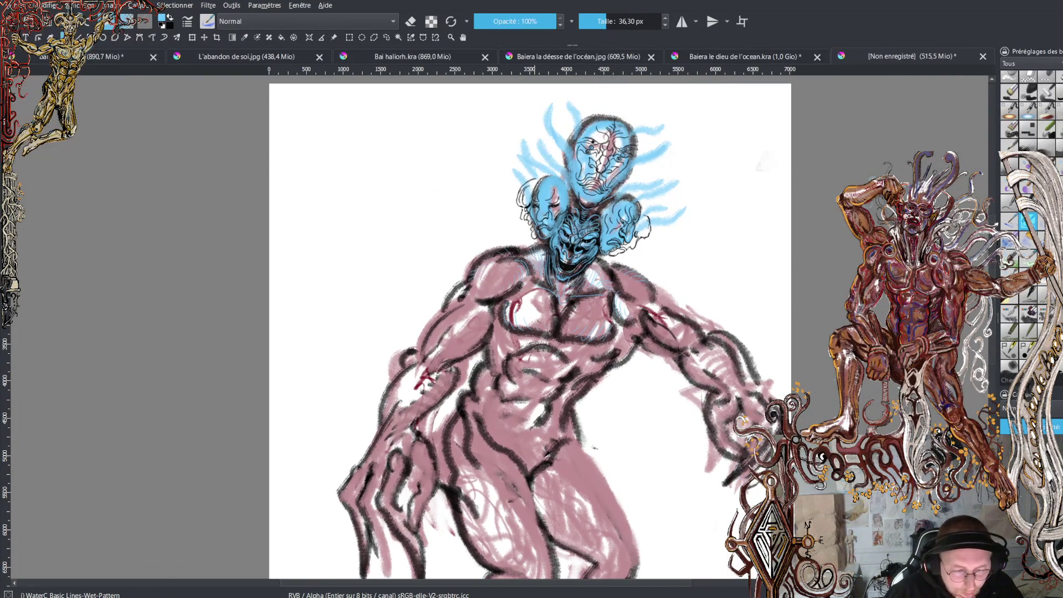
scroll(535, 265, "up", 2)
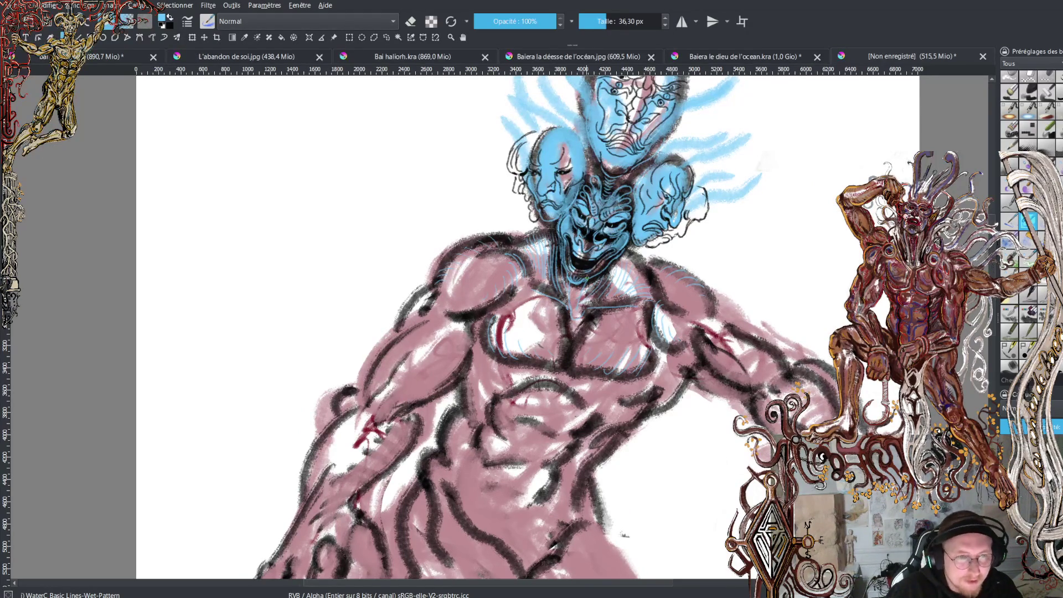
scroll(586, 278, "down", 5)
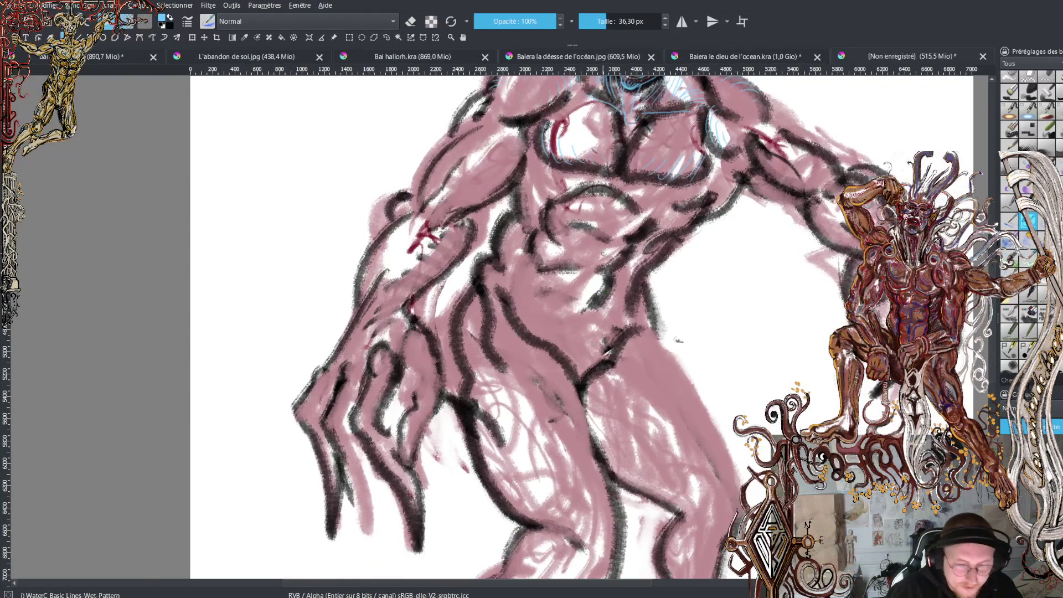
mouse_move(598, 150)
left_mouse_down()
mouse_move(554, 393)
mouse_move(544, 320)
left_mouse_up()
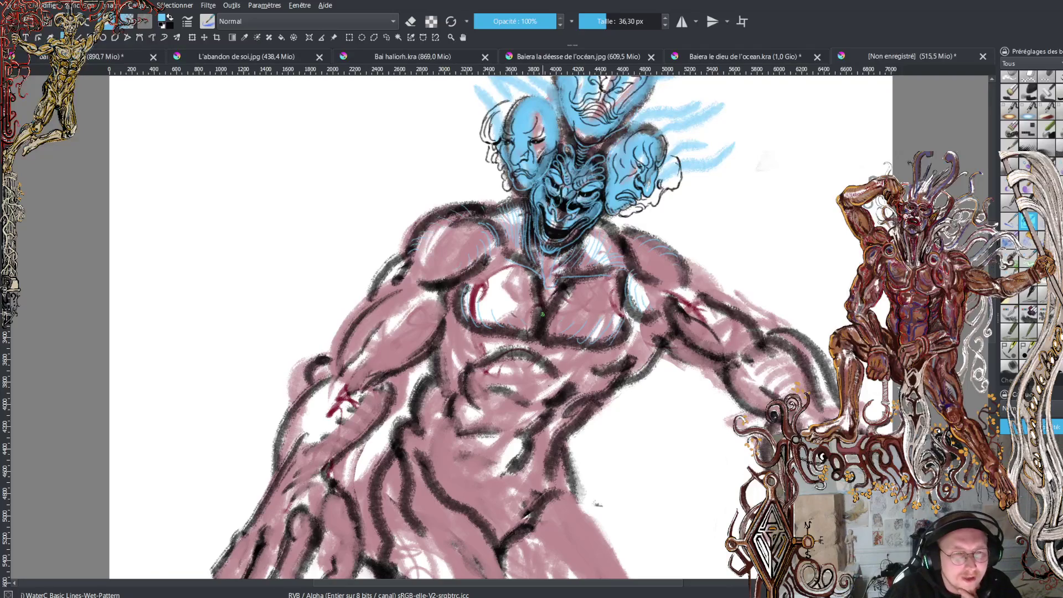
left_click_drag(535, 281, 529, 319)
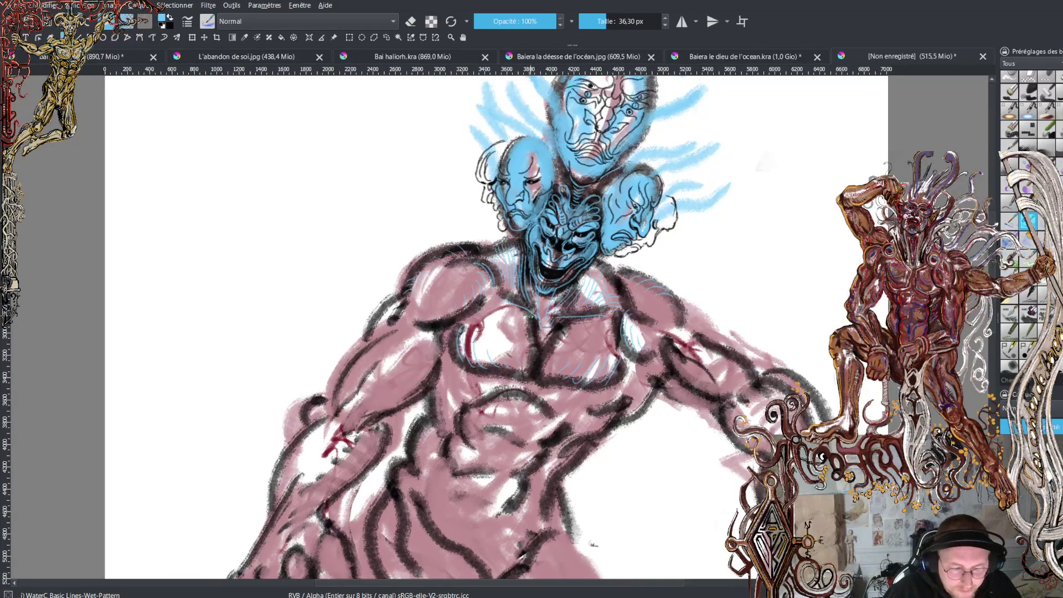
scroll(527, 317, "up", 3)
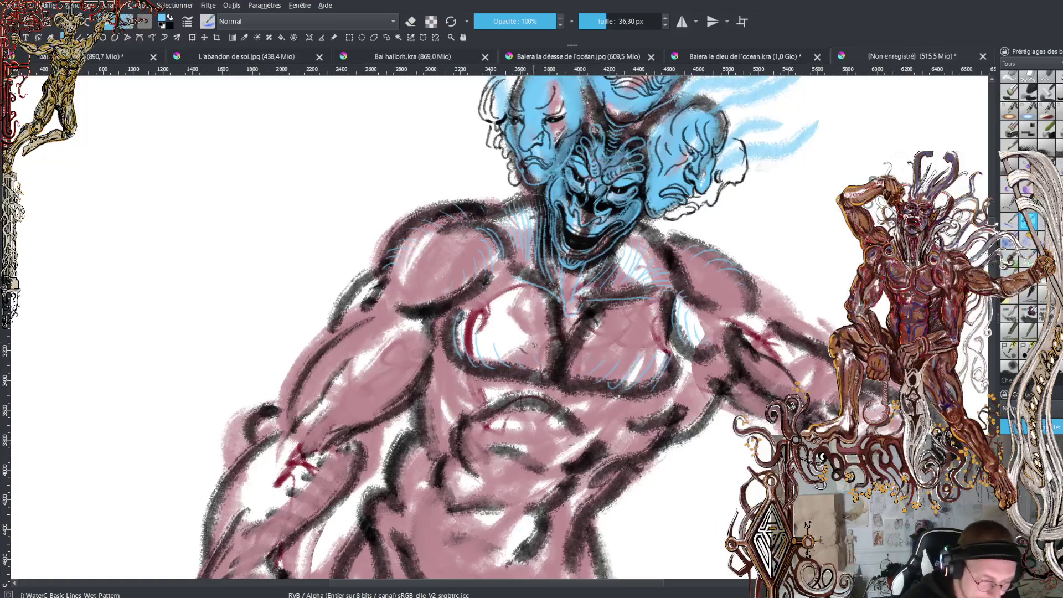
left_click(612, 22)
Trace light-blue contours over the pectoral, abdominal muscles, hip and torso side
mouse_move(494, 367)
left_mouse_down()
mouse_move(531, 376)
mouse_move(555, 348)
mouse_move(529, 279)
mouse_move(580, 342)
mouse_move(562, 366)
mouse_move(573, 365)
mouse_move(578, 385)
mouse_move(664, 376)
mouse_move(672, 360)
left_mouse_up()
mouse_move(492, 409)
left_mouse_down()
mouse_move(570, 410)
mouse_move(590, 460)
mouse_move(567, 485)
left_mouse_up()
mouse_move(481, 405)
left_mouse_down()
mouse_move(465, 455)
mouse_move(545, 487)
left_mouse_up()
mouse_move(437, 462)
left_mouse_down()
mouse_move(451, 501)
mouse_move(531, 523)
mouse_move(556, 498)
left_mouse_up()
mouse_move(411, 545)
left_mouse_down()
mouse_move(432, 495)
mouse_move(465, 548)
left_mouse_up()
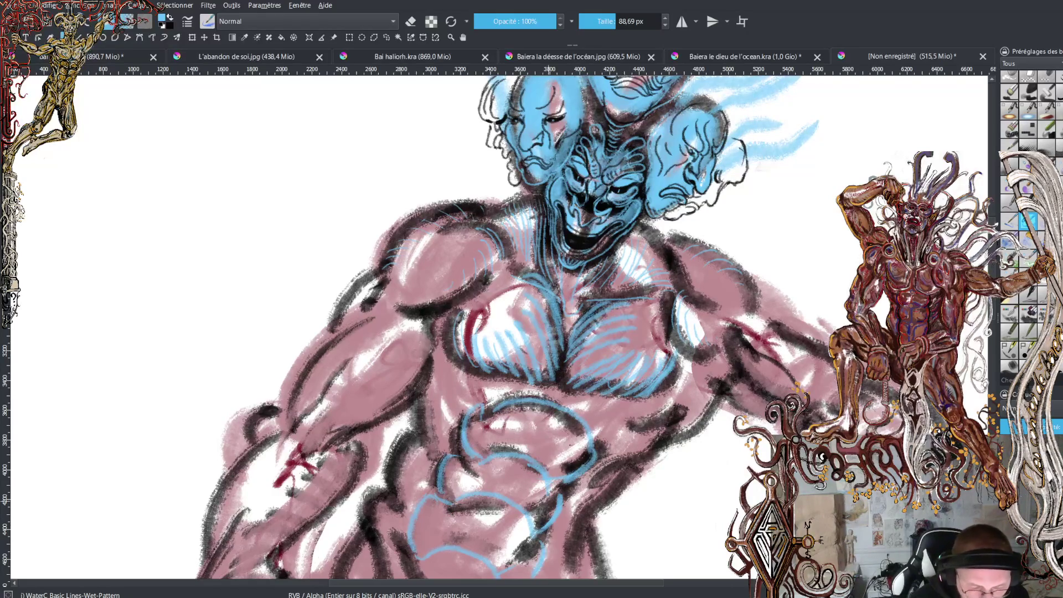
mouse_move(601, 469)
left_mouse_down()
mouse_move(667, 431)
mouse_move(699, 389)
left_mouse_up()
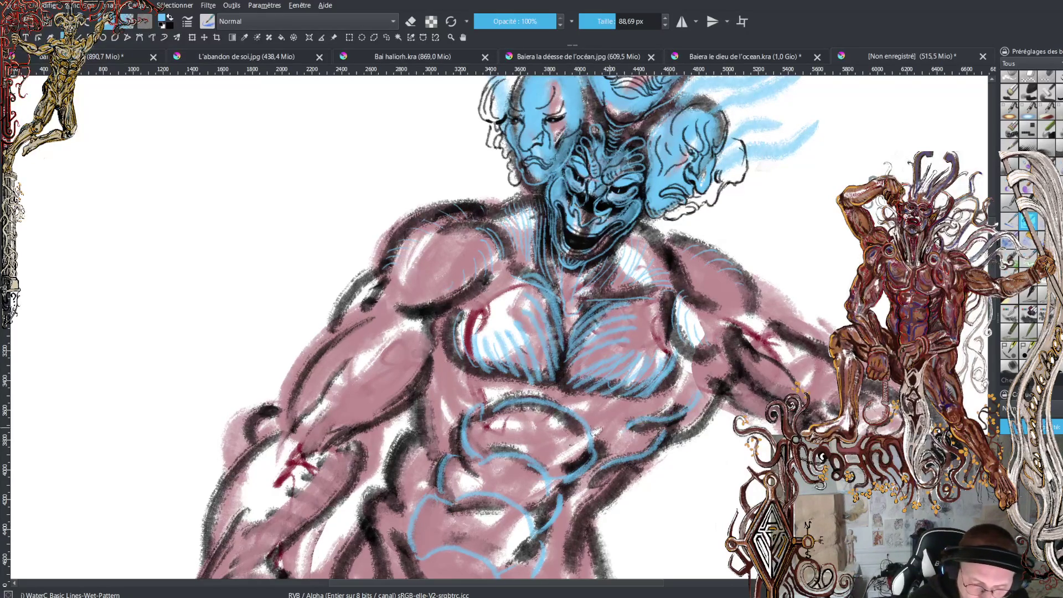
mouse_move(443, 413)
left_mouse_down()
mouse_move(458, 372)
mouse_move(435, 433)
mouse_move(421, 420)
mouse_move(427, 466)
mouse_move(409, 501)
left_mouse_up()
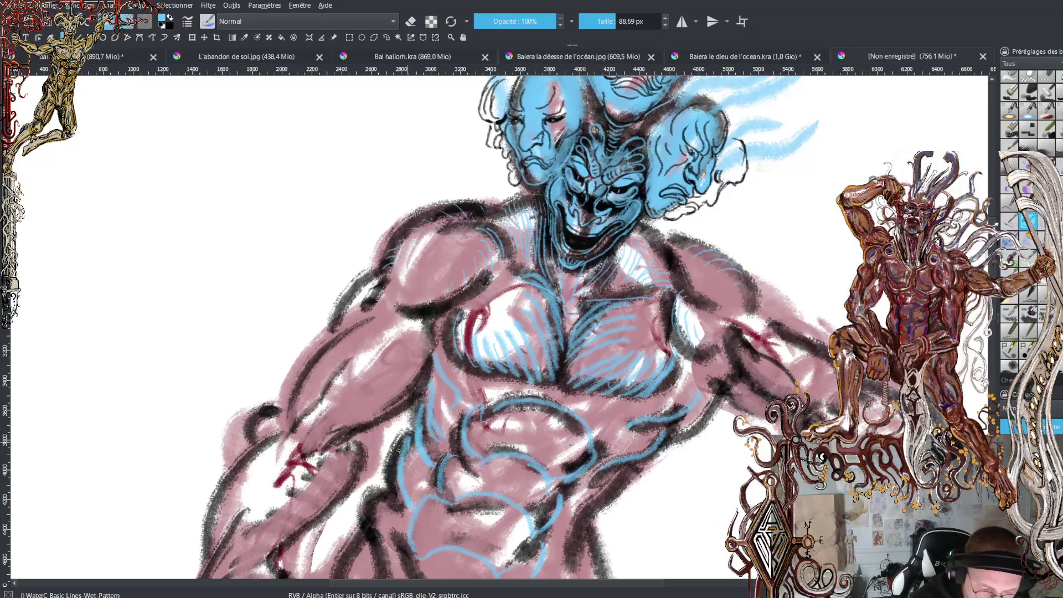
left_click_drag(661, 445, 575, 547)
left_click_drag(608, 495, 592, 548)
Hatch the arms, left forearm and right shoulder in light blue, then zoom out
left_click_drag(764, 377, 670, 437)
left_click_drag(443, 320, 392, 404)
mouse_move(438, 360)
left_mouse_down()
mouse_move(393, 415)
mouse_move(334, 451)
mouse_move(313, 523)
mouse_move(265, 556)
left_mouse_up()
left_click_drag(338, 458, 309, 492)
left_click_drag(293, 455, 249, 512)
left_click_drag(285, 430, 262, 485)
left_click_drag(261, 440, 215, 523)
mouse_move(280, 403)
left_mouse_down()
mouse_move(263, 438)
mouse_move(358, 327)
mouse_move(342, 307)
mouse_move(459, 200)
mouse_move(500, 209)
mouse_move(538, 194)
left_mouse_up()
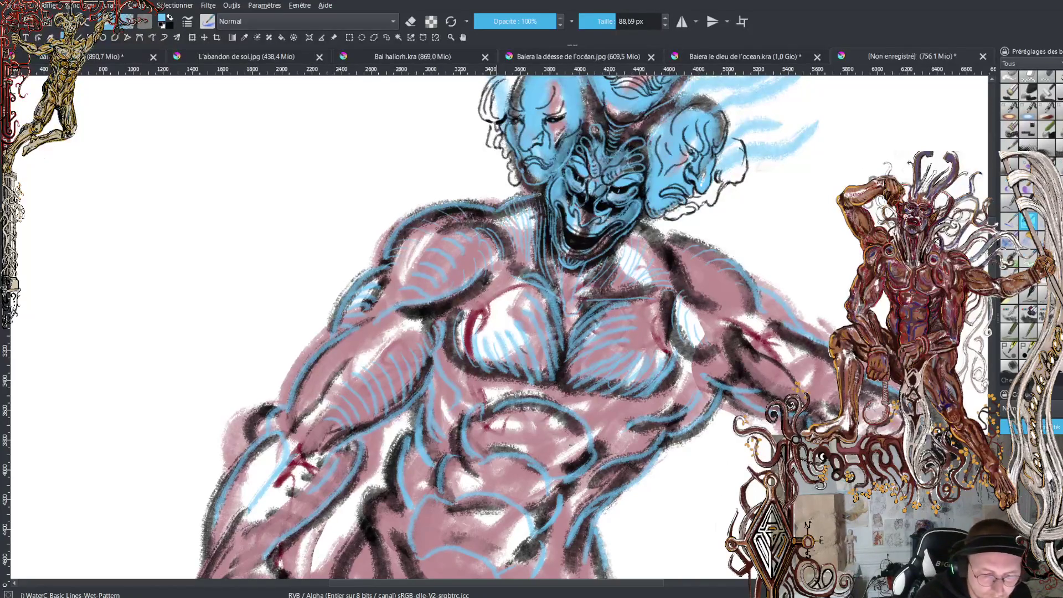
left_click_drag(636, 222, 686, 280)
mouse_move(661, 236)
left_mouse_down()
mouse_move(700, 246)
mouse_move(777, 330)
left_mouse_up()
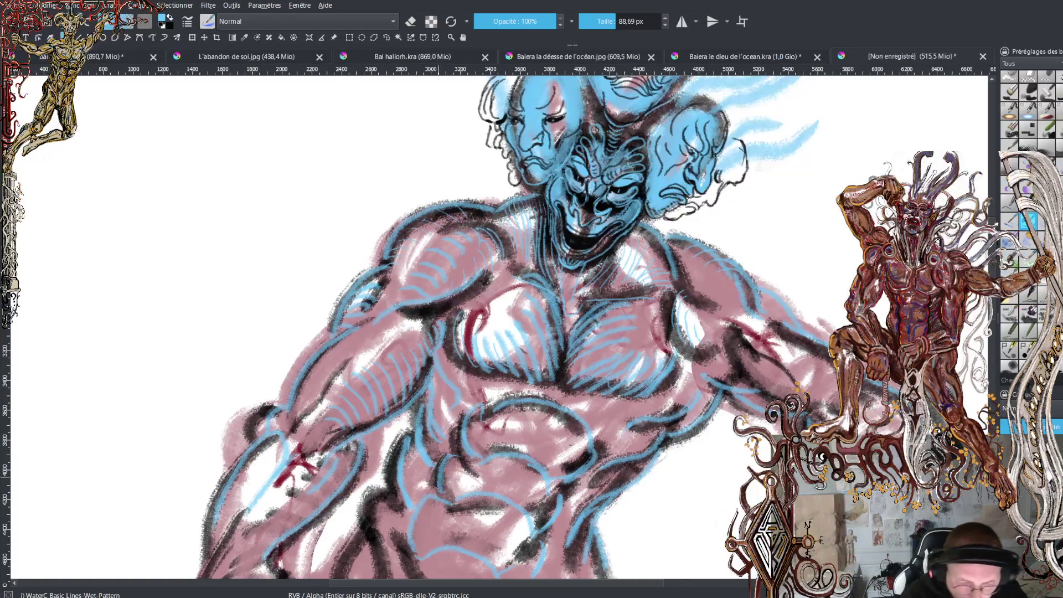
key("minus")
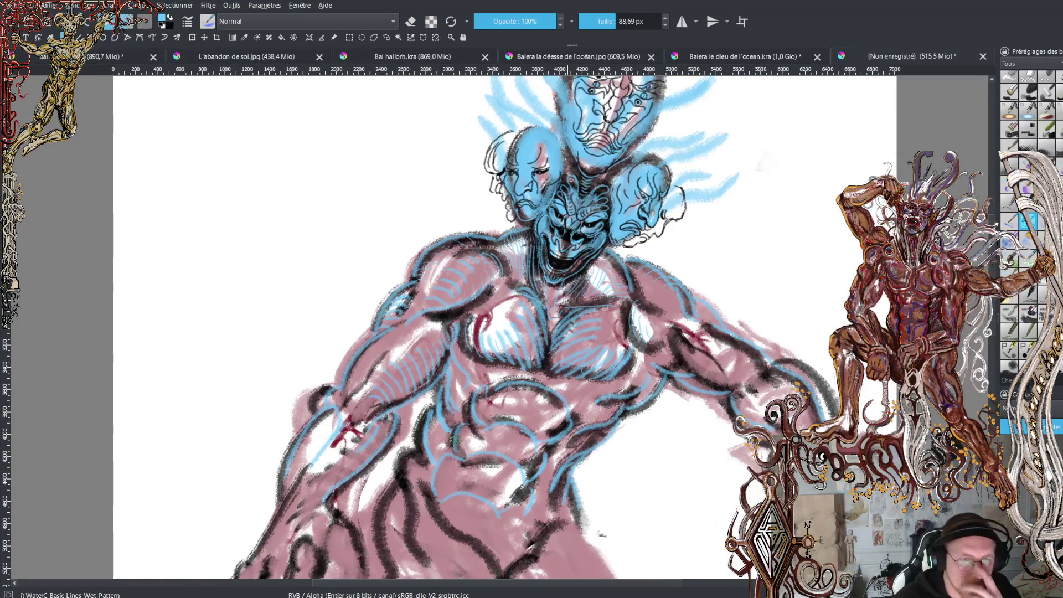
Zoom and scroll down the canvas to inspect the creature's pink legs and clawed feet
scroll(992, 321, "down", 2)
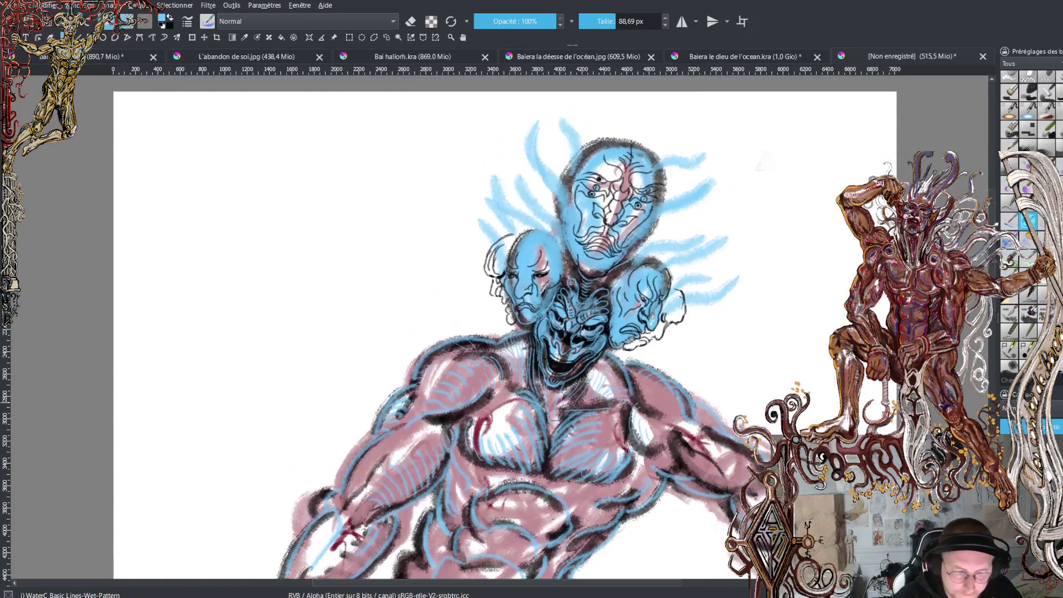
scroll(992, 321, "down", 3)
scroll(992, 321, "up", 5)
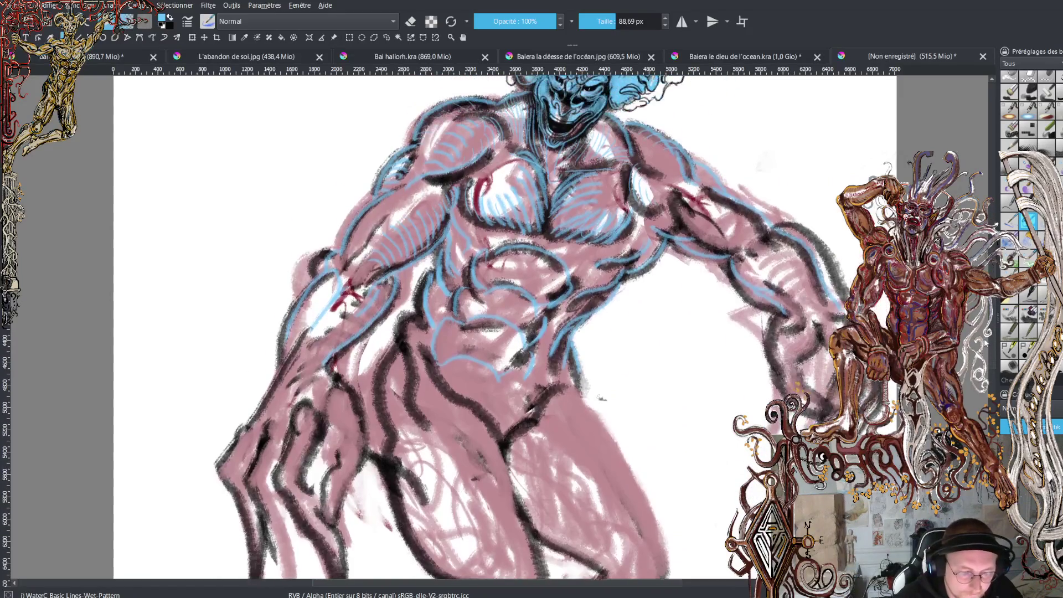
scroll(504, 327, "down", 3)
key("minus")
key("minus")
key("minus")
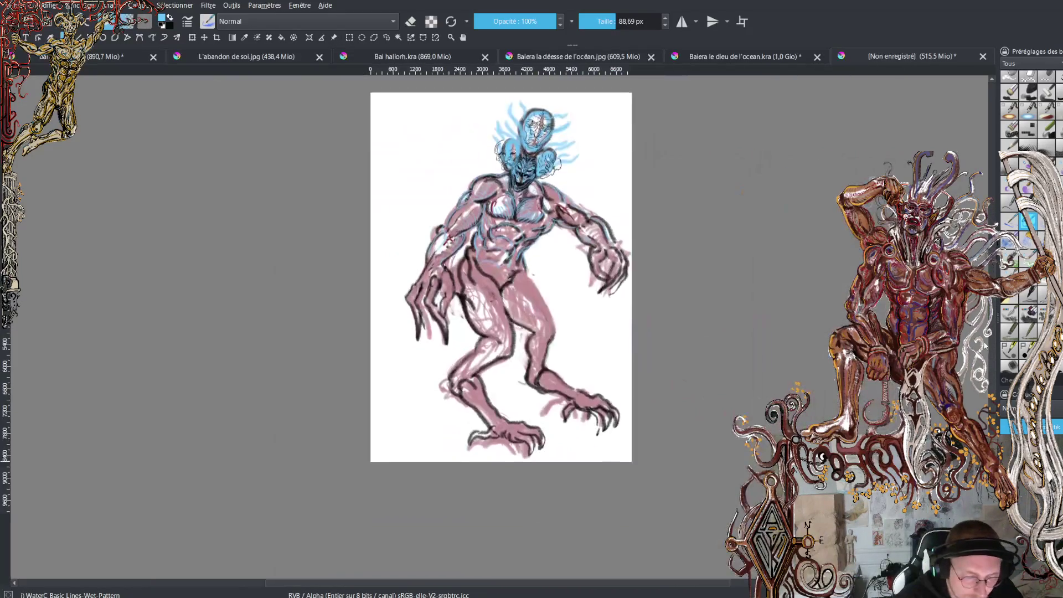
key("plus")
key("plus")
key("plus")
scroll(505, 326, "up", 3)
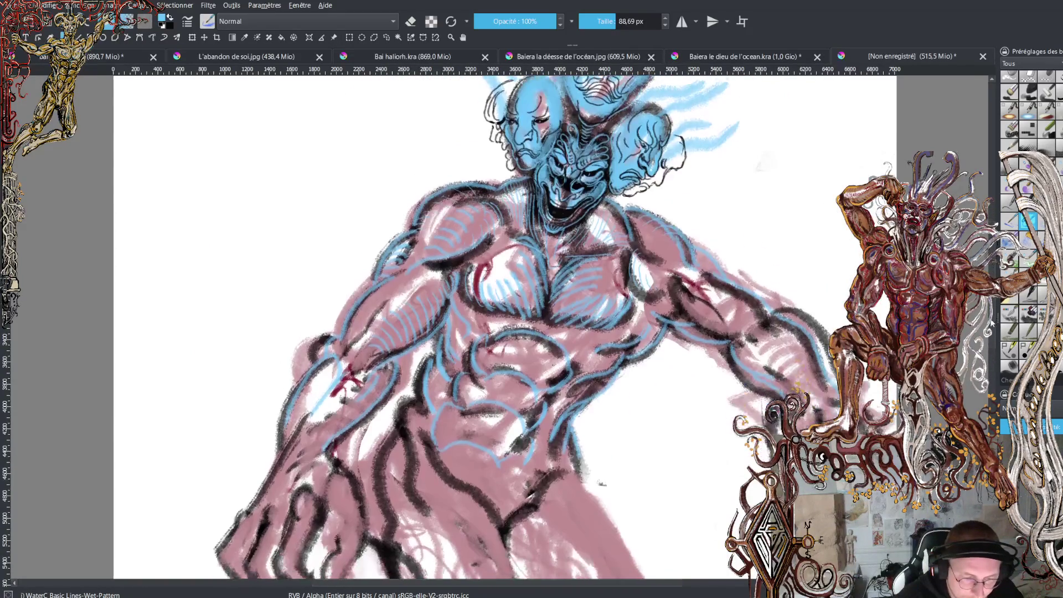
scroll(505, 327, "down", 3)
key("minus")
key("minus")
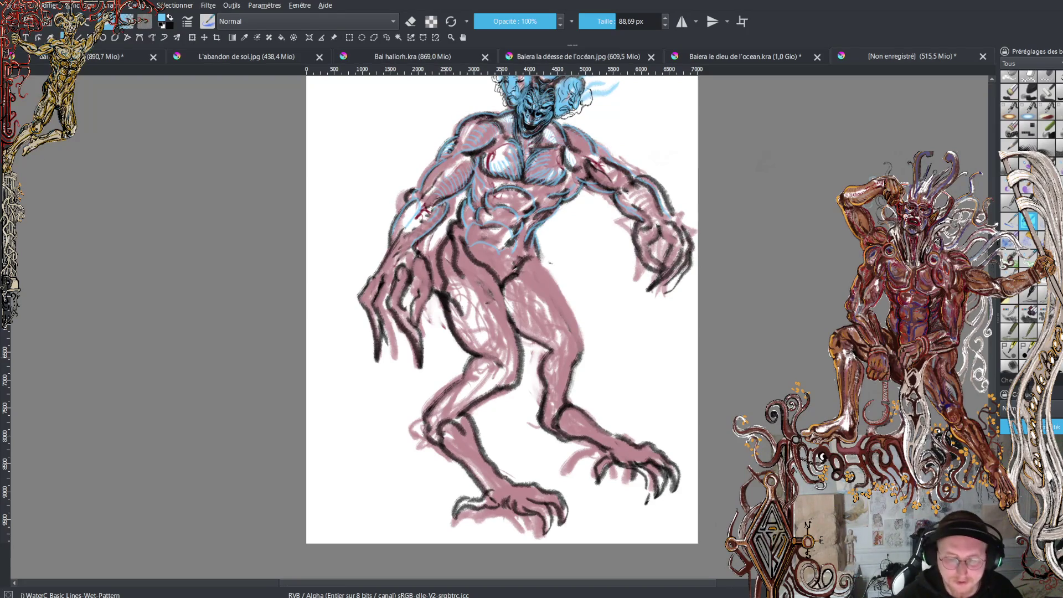
scroll(501, 327, "up", 2)
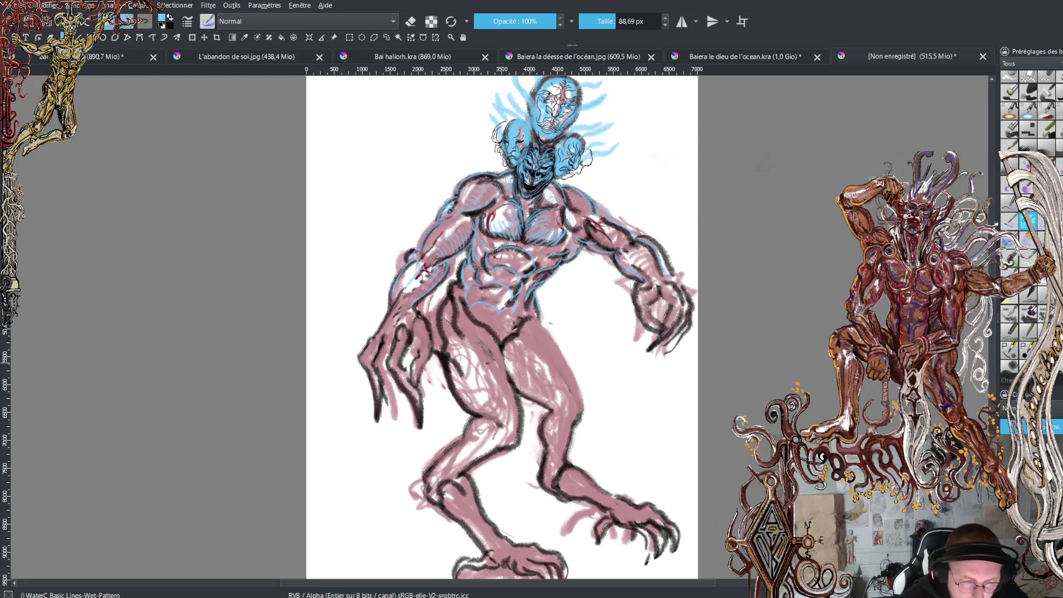
scroll(501, 327, "up", 2)
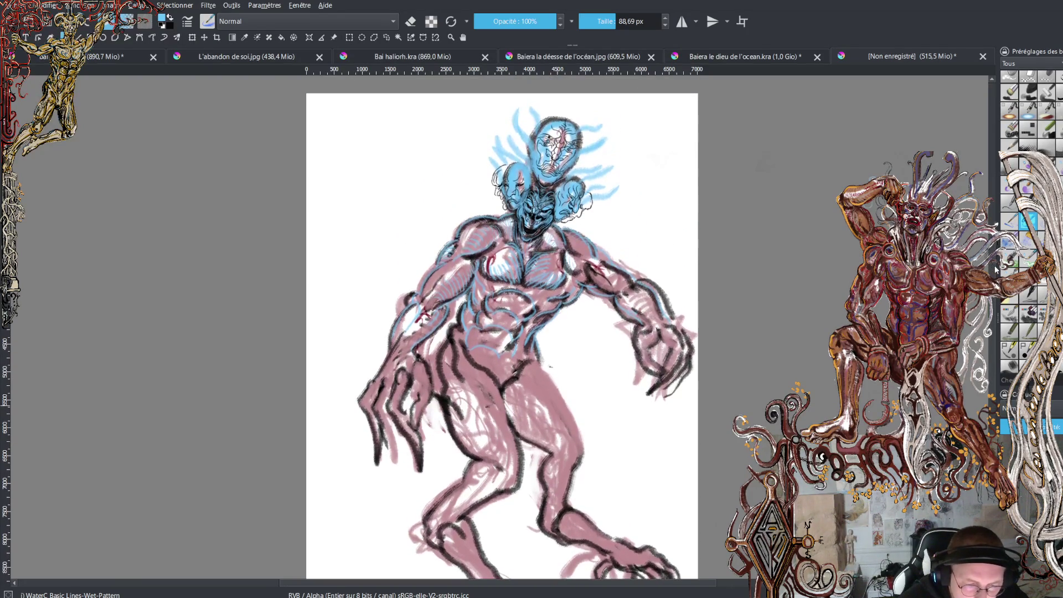
key("plus")
key("plus")
scroll(554, 356, "up", 2)
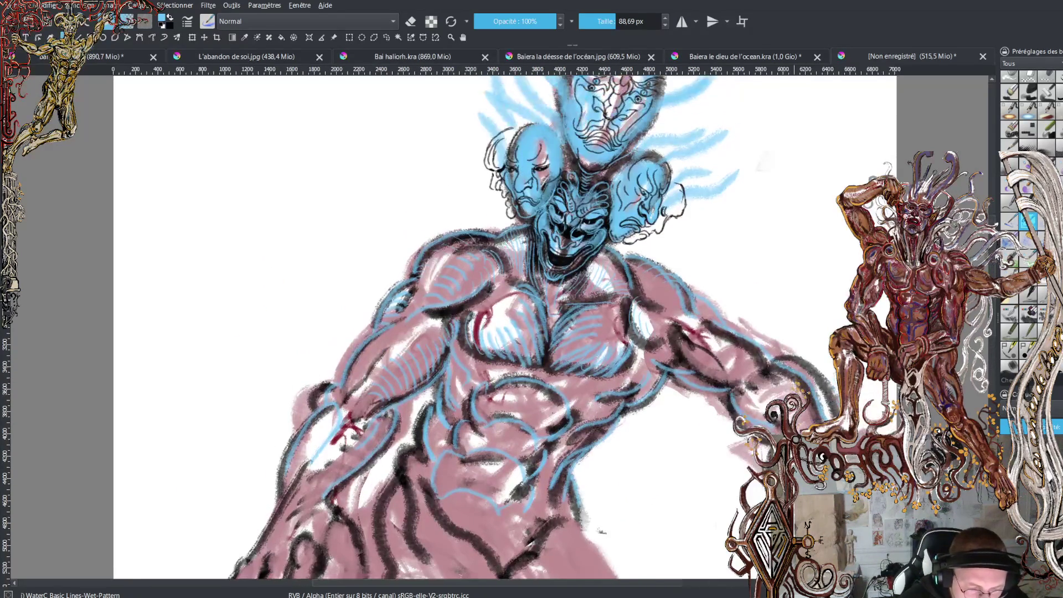
scroll(502, 326, "down", 3)
scroll(501, 326, "down", 7)
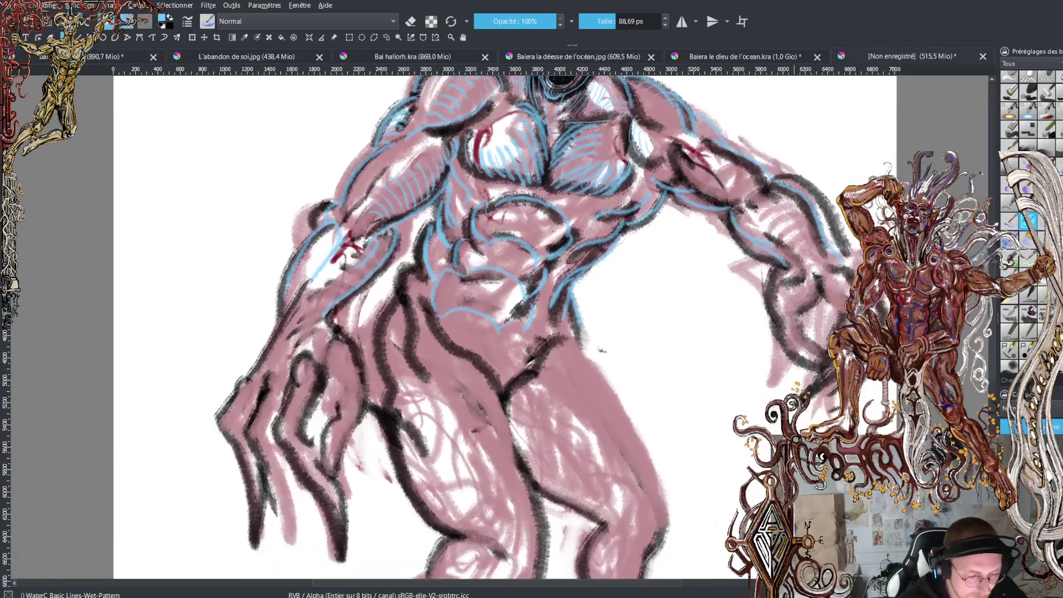
scroll(502, 326, "down", 6)
scroll(501, 326, "up", 14)
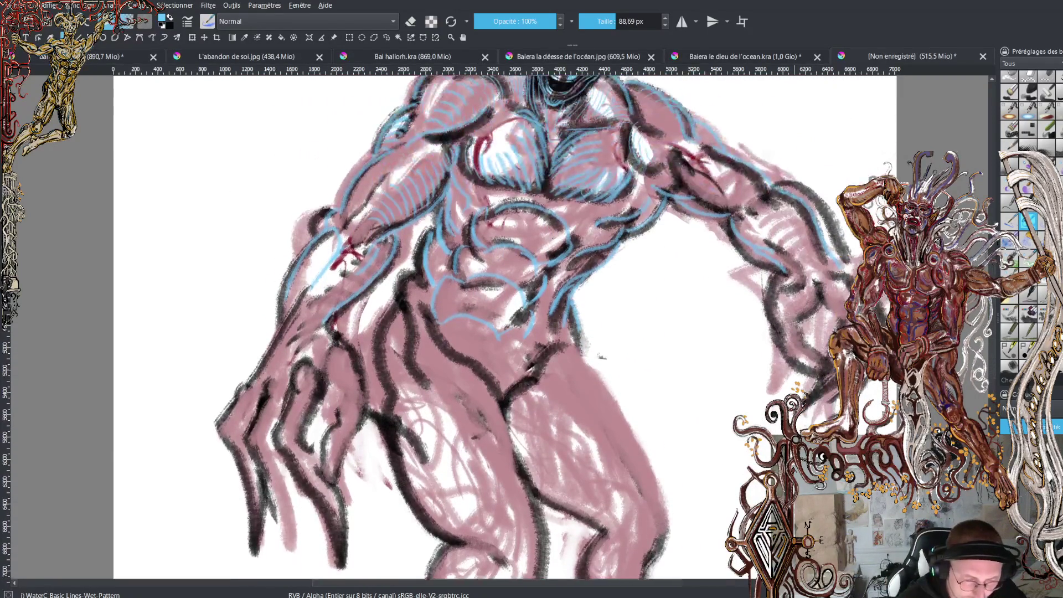
scroll(501, 326, "down", 10)
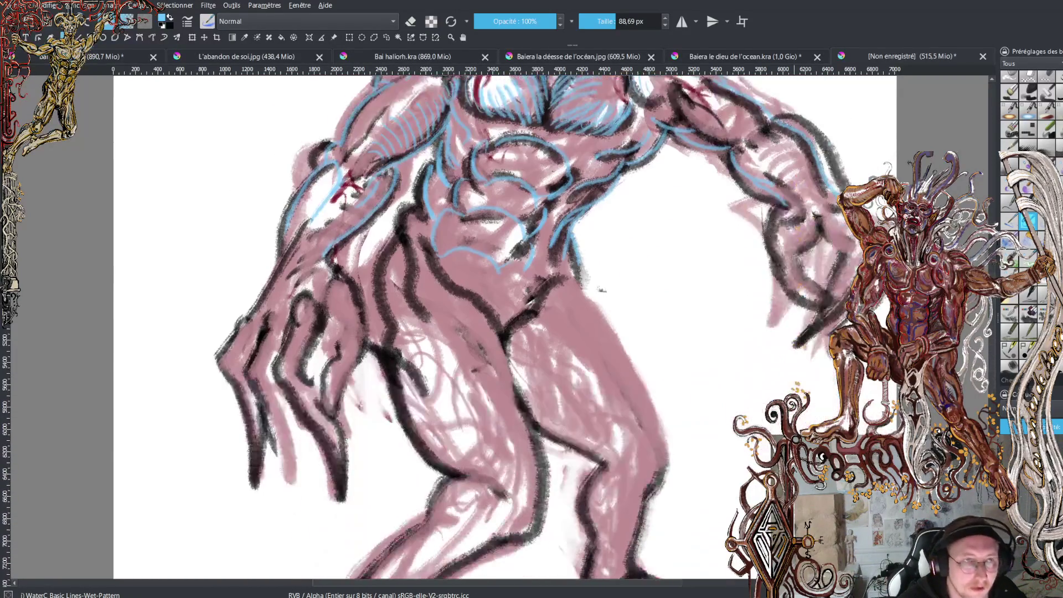
scroll(501, 327, "down", 2)
scroll(502, 326, "down", 3)
scroll(501, 327, "up", 2)
scroll(501, 326, "up", 1)
scroll(501, 327, "up", 1)
scroll(501, 327, "down", 1)
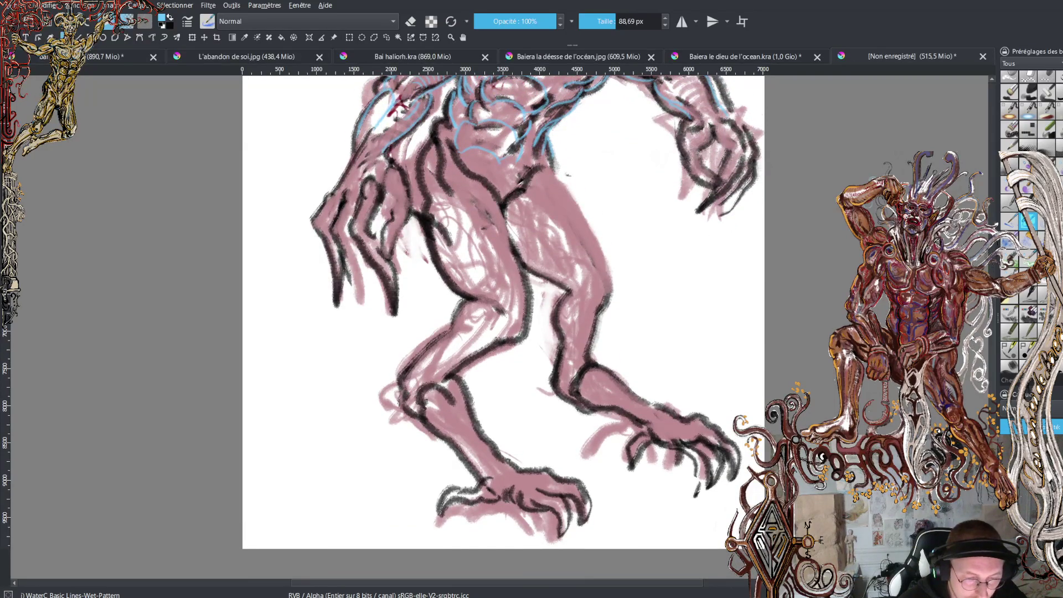
left_click(387, 37)
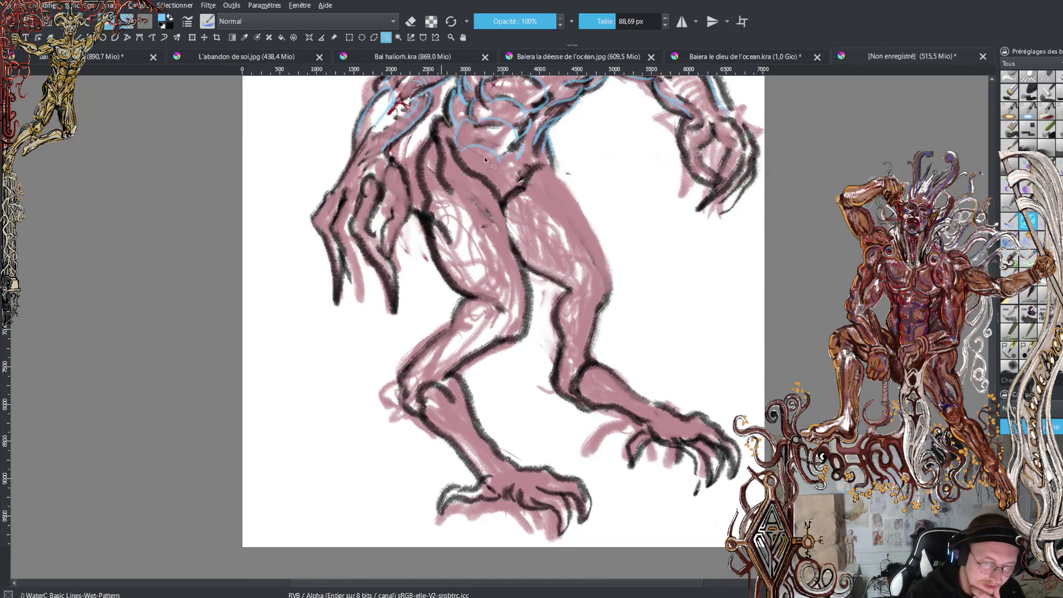
Freehand-select the legs, then flip them horizontally, move them right and widen them
mouse_move(578, 161)
left_mouse_down()
mouse_move(713, 345)
mouse_move(732, 506)
mouse_move(609, 544)
mouse_move(365, 492)
mouse_move(419, 313)
mouse_move(421, 242)
left_mouse_up()
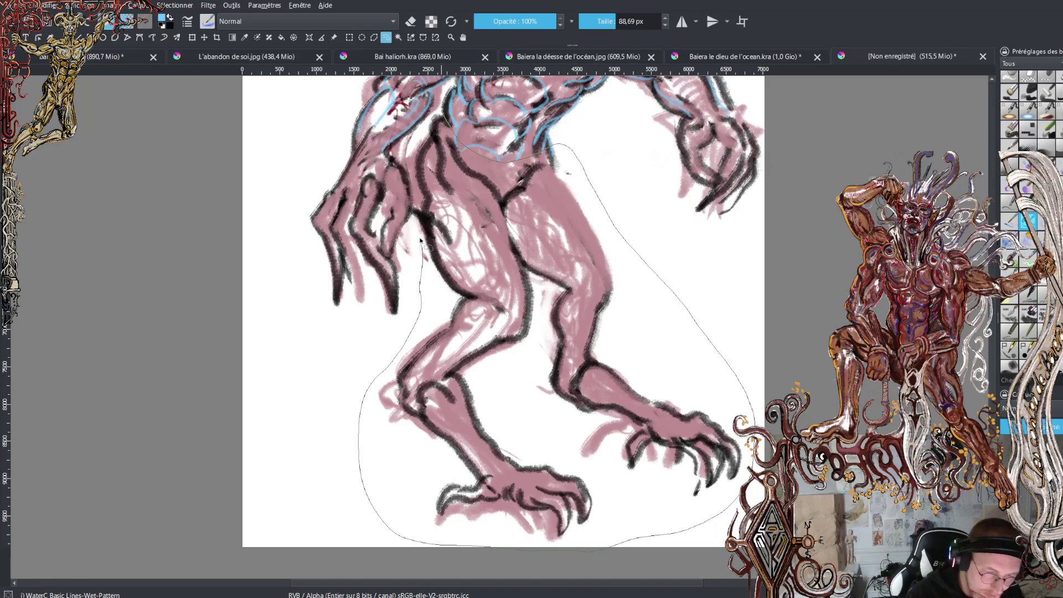
left_click_drag(443, 111, 444, 112)
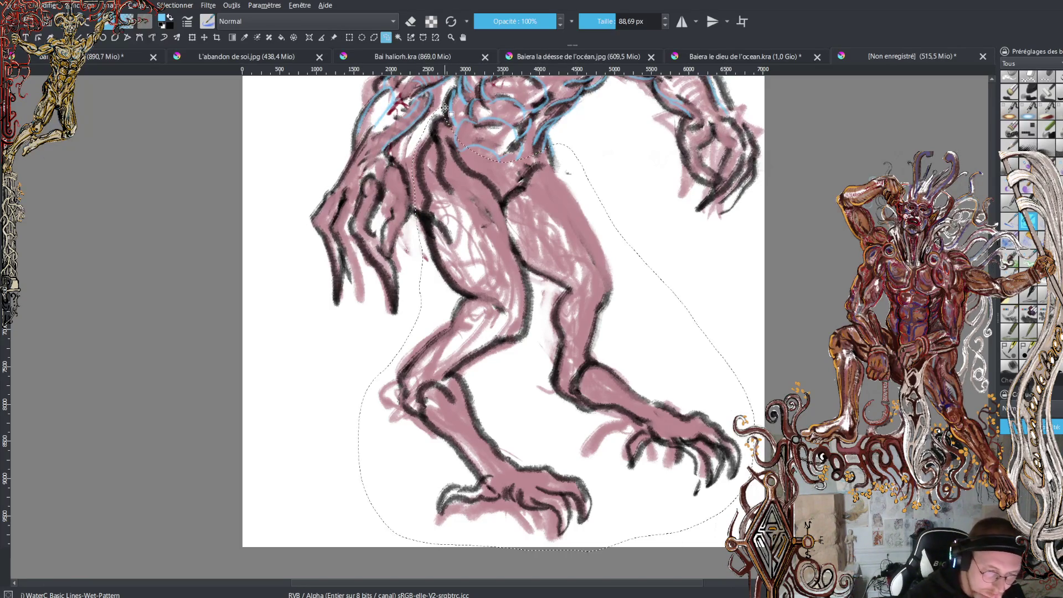
left_click(204, 37)
key("ctrl+t")
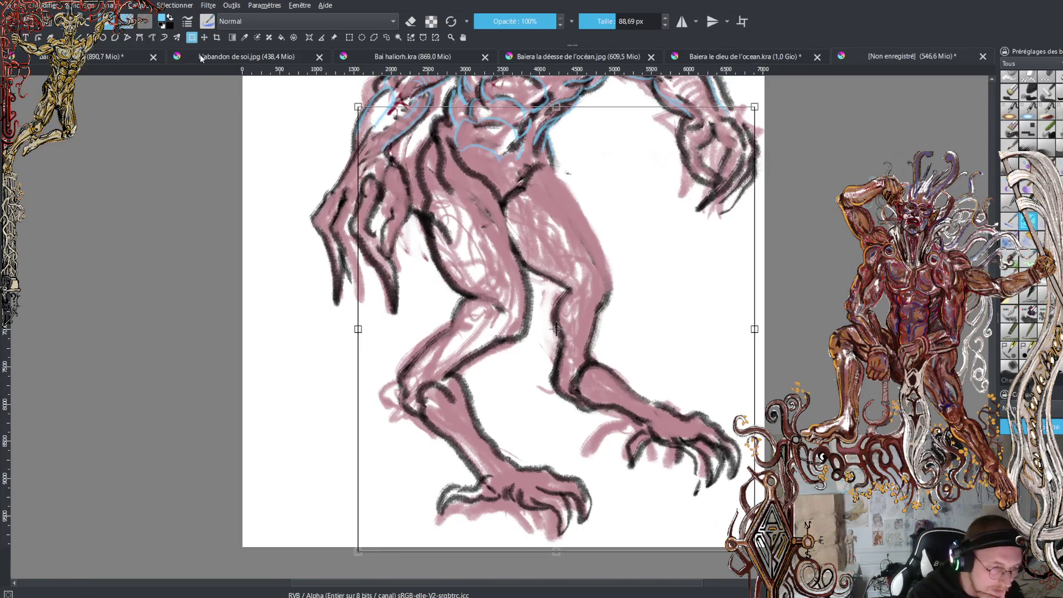
left_click_drag(755, 329, 89, 365)
left_click_drag(289, 238, 553, 264)
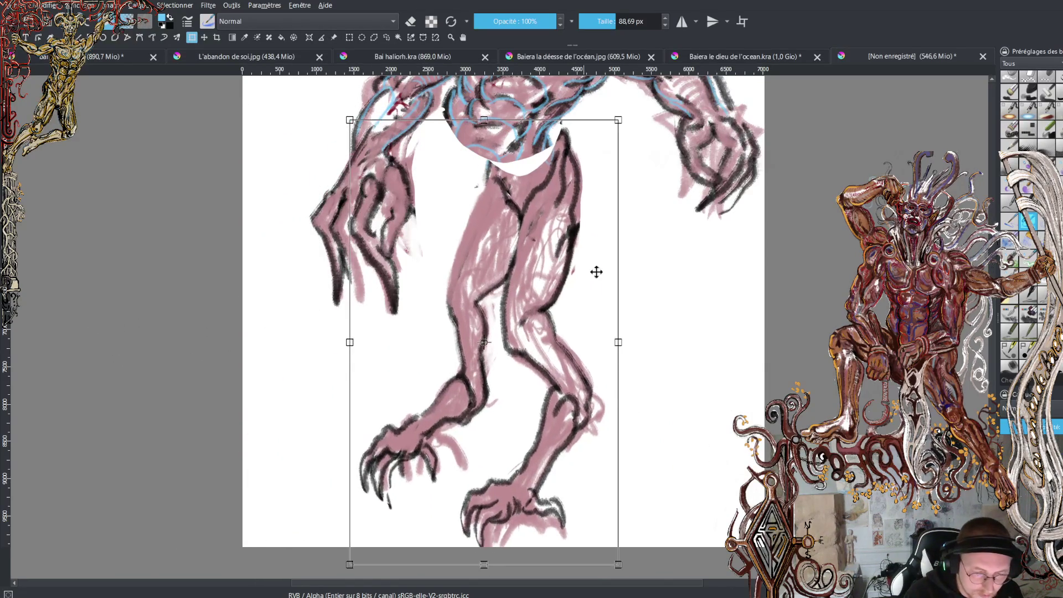
left_click_drag(622, 339, 756, 339)
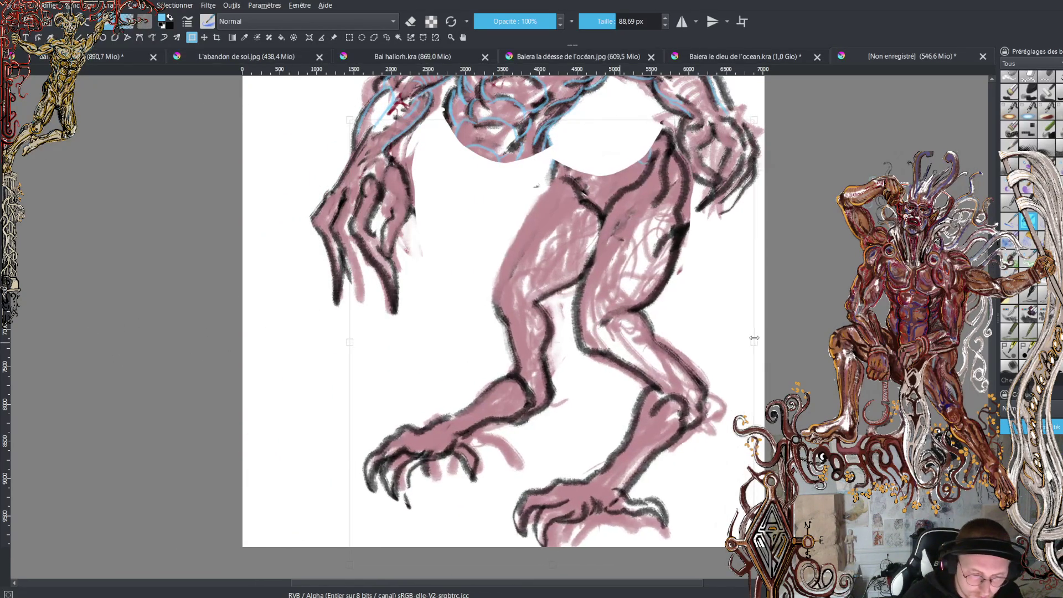
left_click_drag(683, 280, 555, 261)
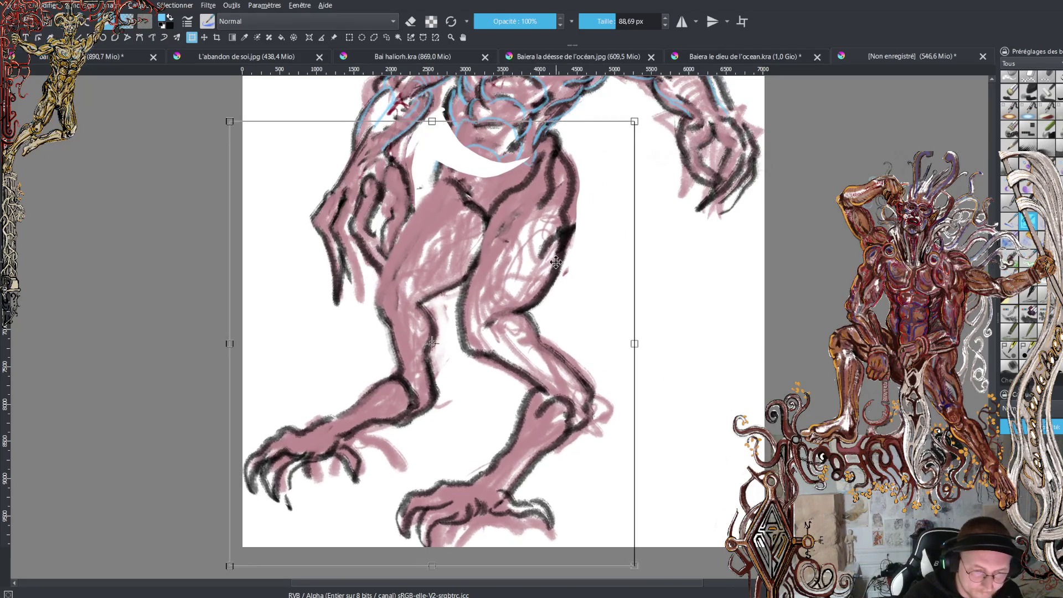
Rotate the legs counter-clockwise, nudge them right and down, and squash them shorter
mouse_move(663, 448)
left_mouse_down()
mouse_move(707, 415)
mouse_move(663, 389)
left_mouse_up()
left_click_drag(593, 362, 613, 363)
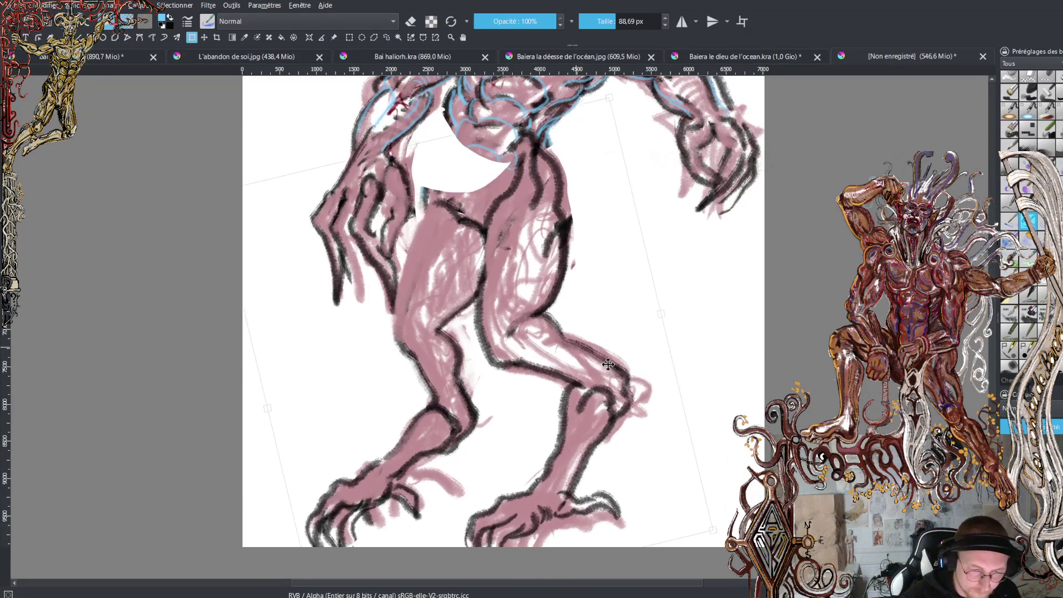
key("minus")
key("minus")
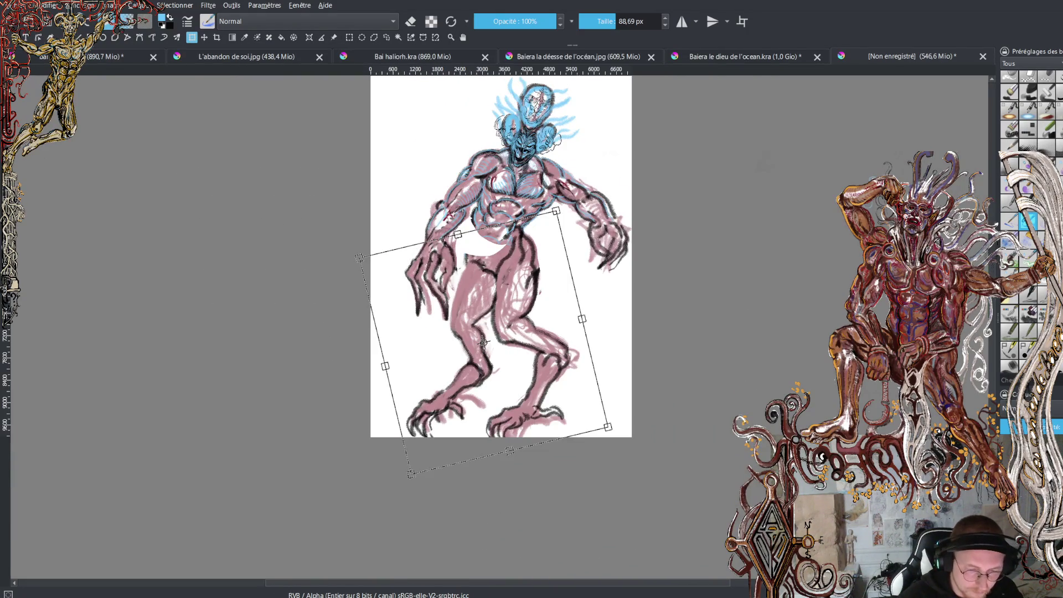
mouse_move(572, 347)
left_mouse_down()
mouse_move(581, 360)
mouse_move(570, 357)
left_mouse_up()
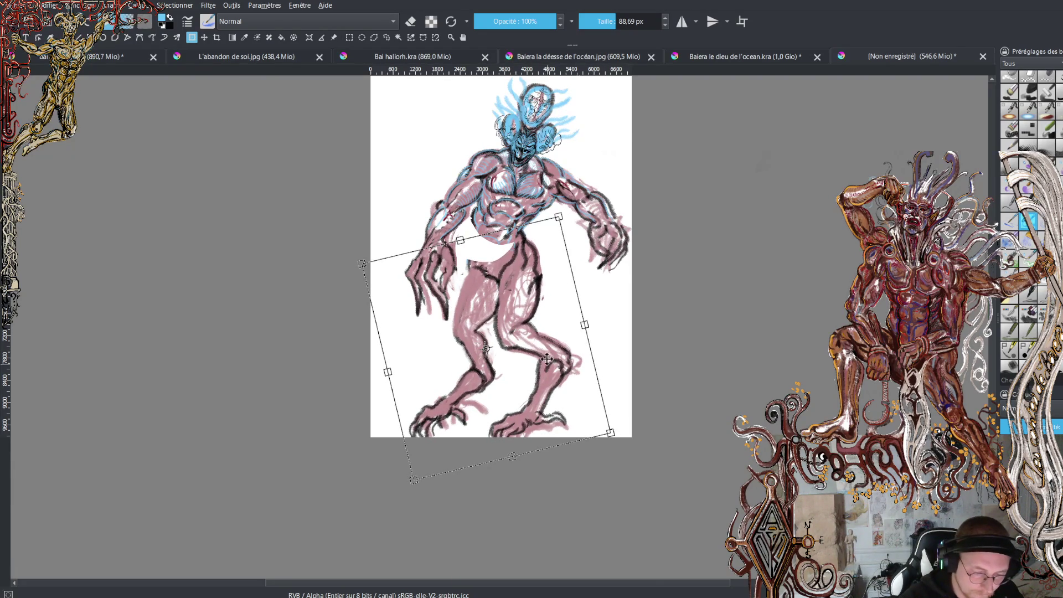
key("minus")
key("plus")
key("plus")
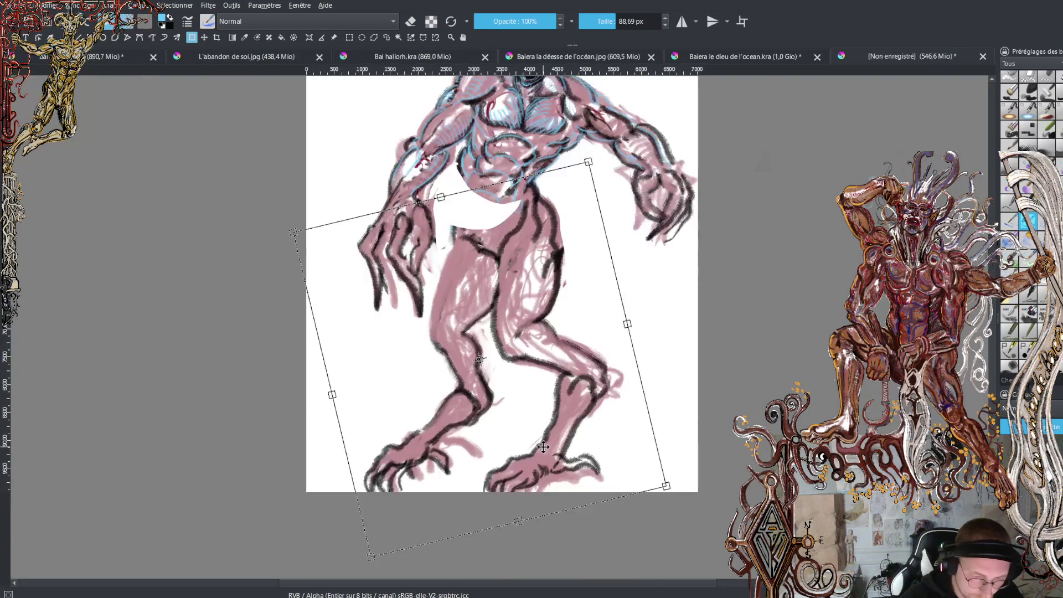
left_click_drag(519, 521, 511, 500)
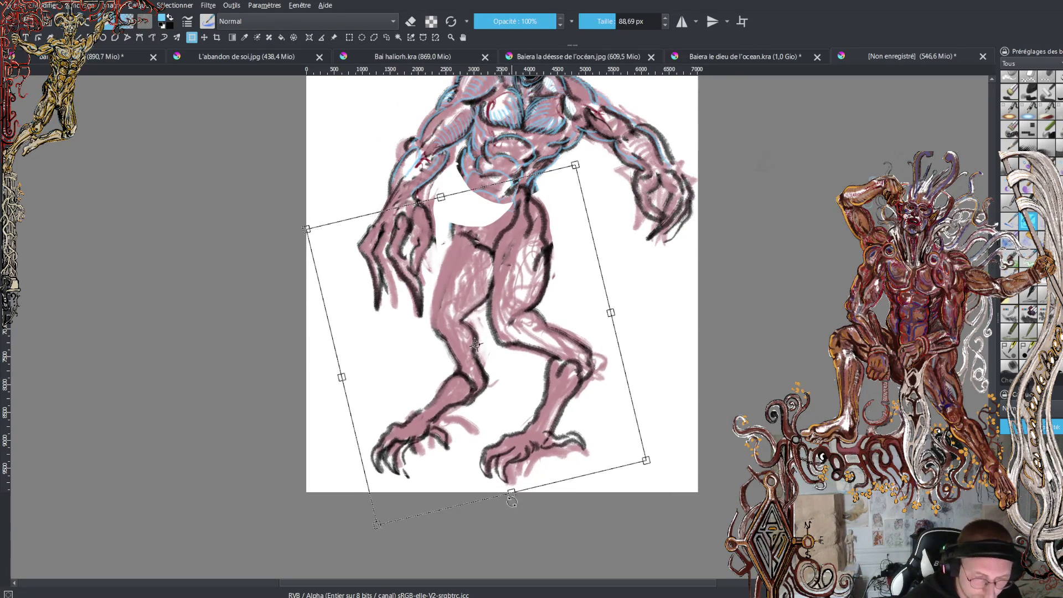
left_click_drag(475, 345, 476, 444)
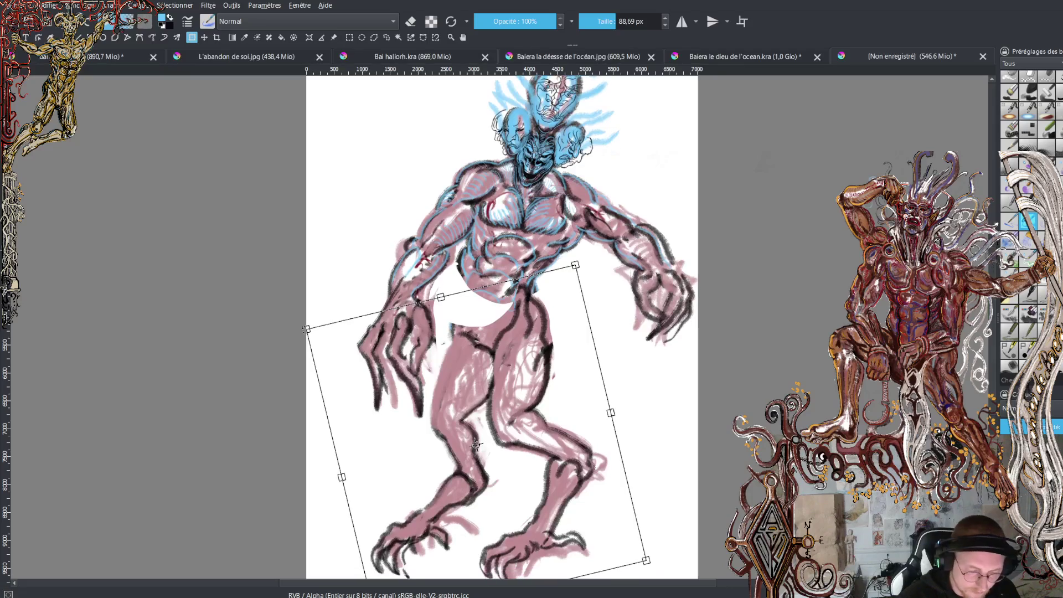
Tilt the legs slightly clockwise, enlarge and reposition them, then apply the transform
left_click_drag(323, 407, 306, 394)
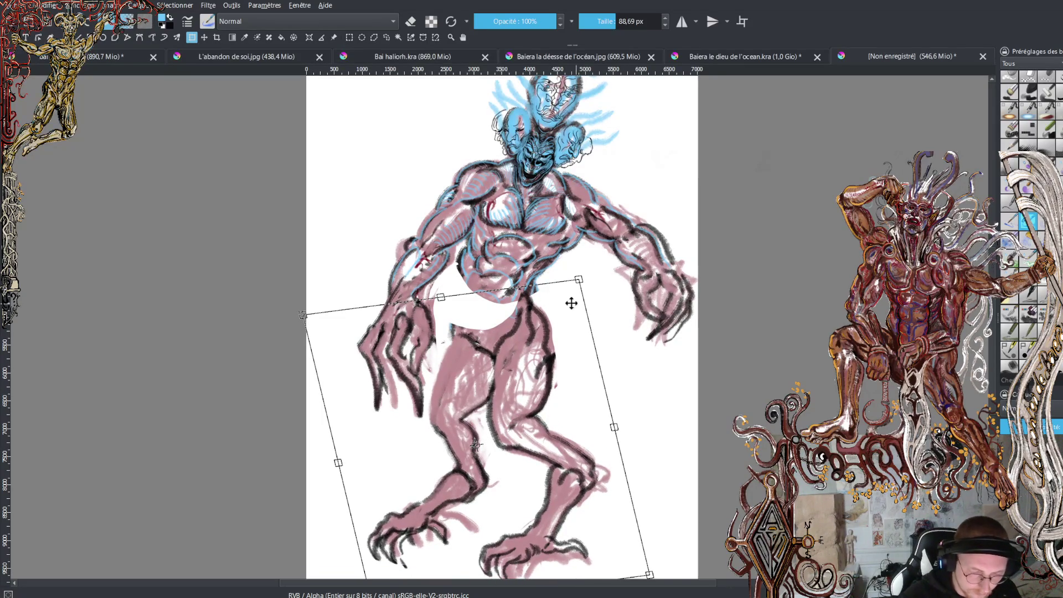
left_click_drag(475, 444, 475, 437)
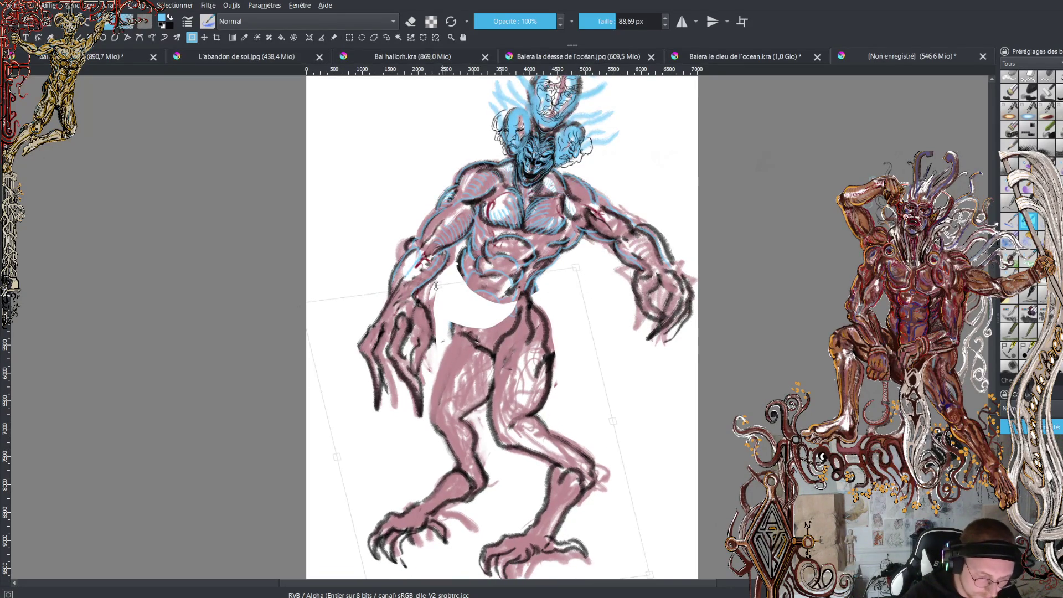
left_click_drag(569, 375, 569, 373)
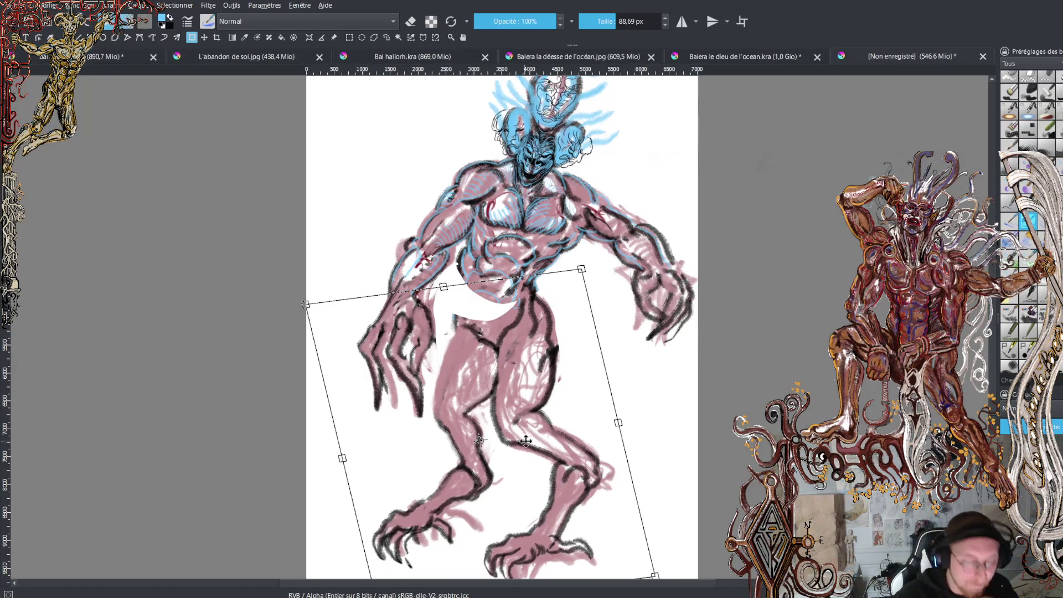
left_click_drag(309, 326, 297, 316)
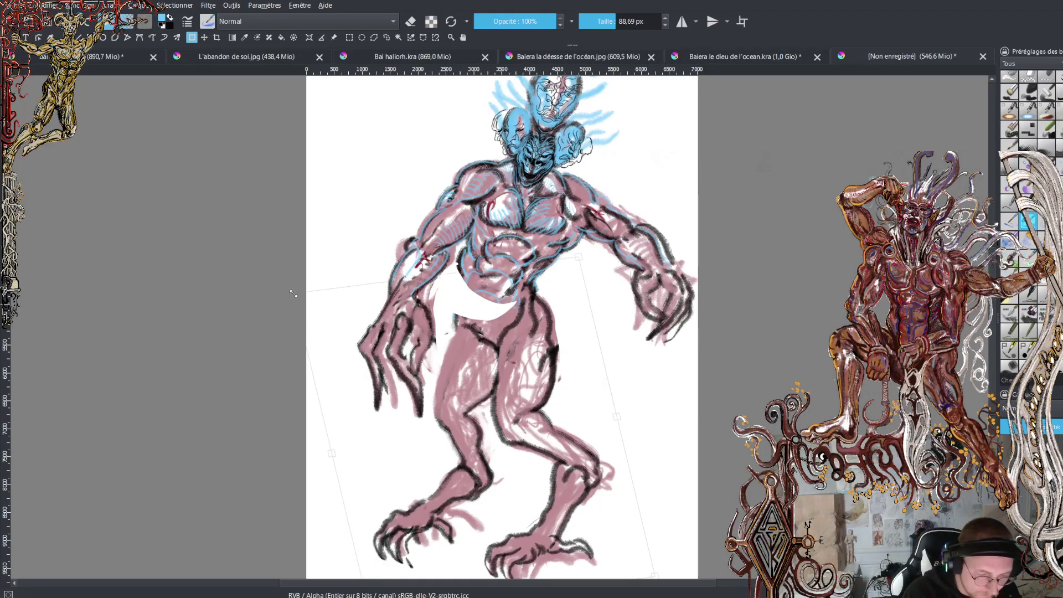
left_click_drag(615, 396, 586, 405)
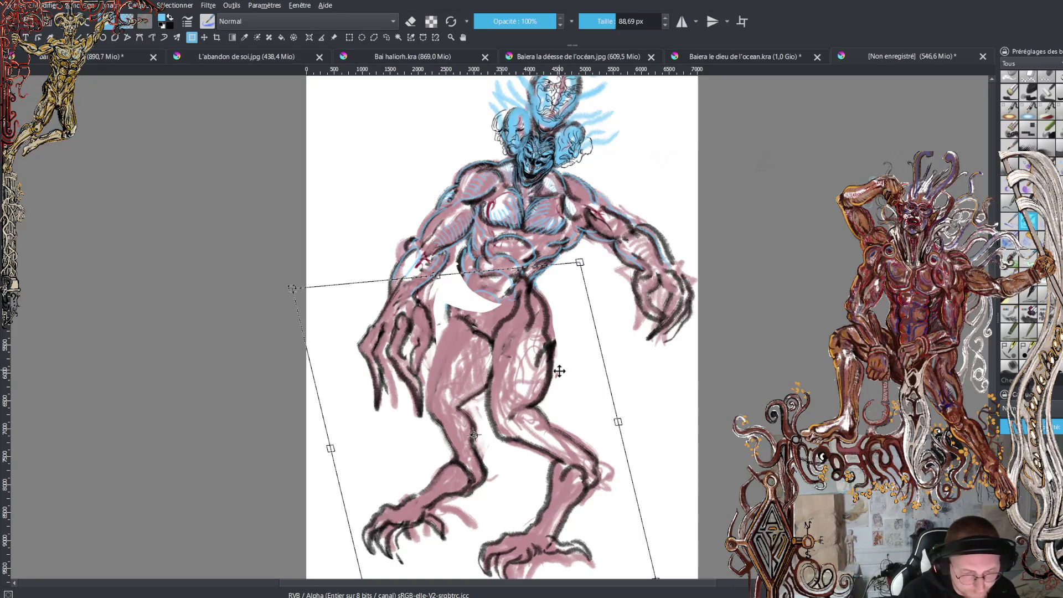
left_click_drag(568, 361, 574, 374)
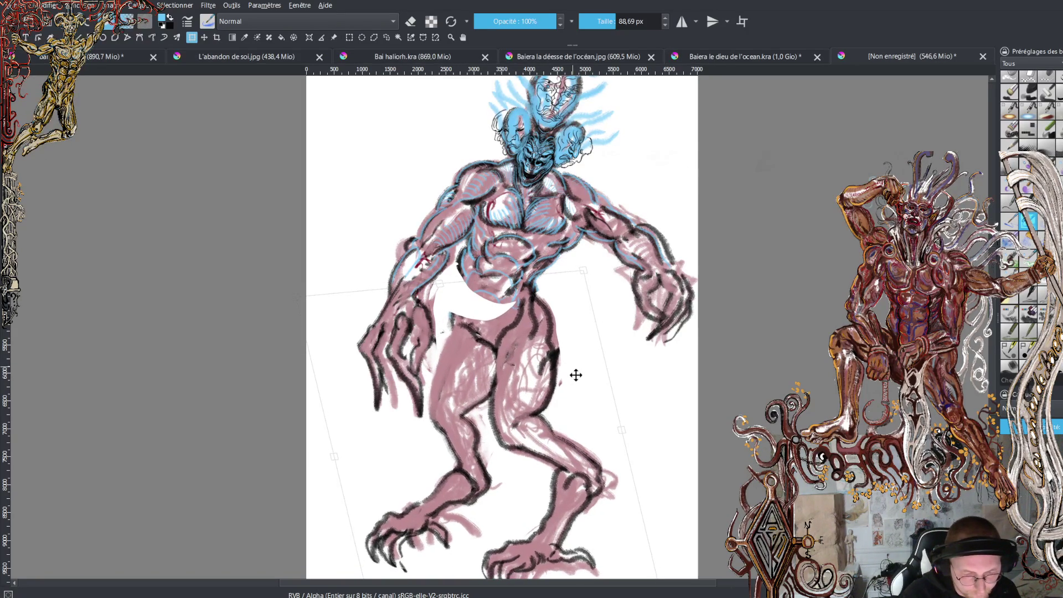
scroll(574, 375, "down", 3)
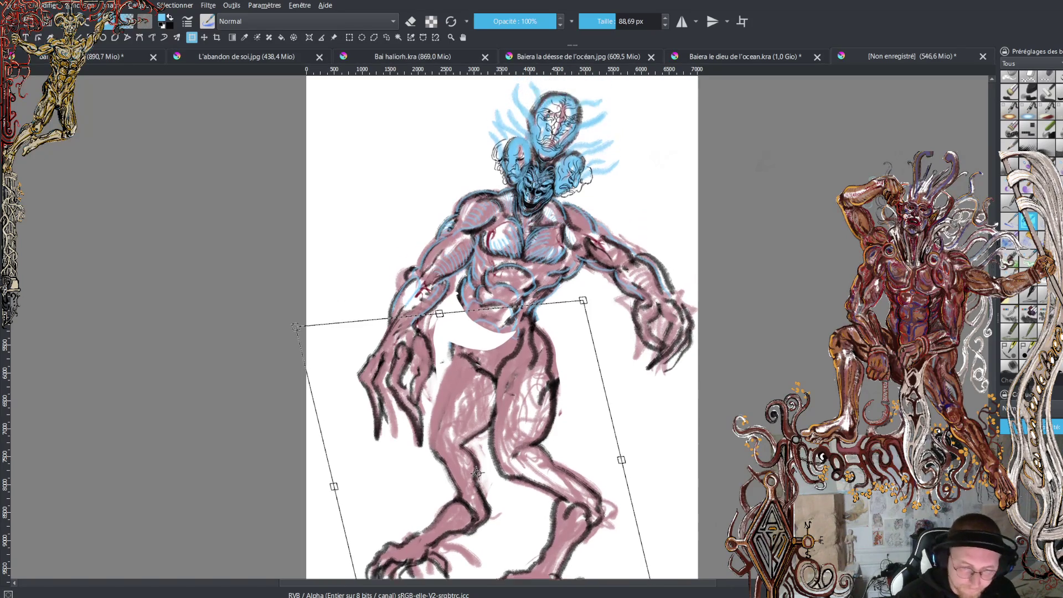
left_click_drag(477, 341, 477, 390)
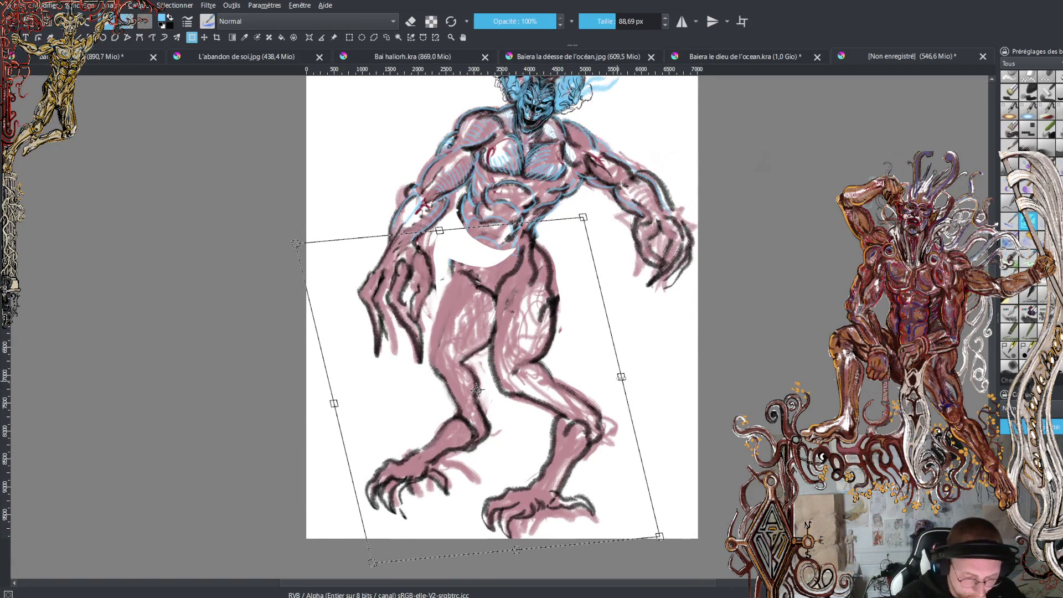
key("Return")
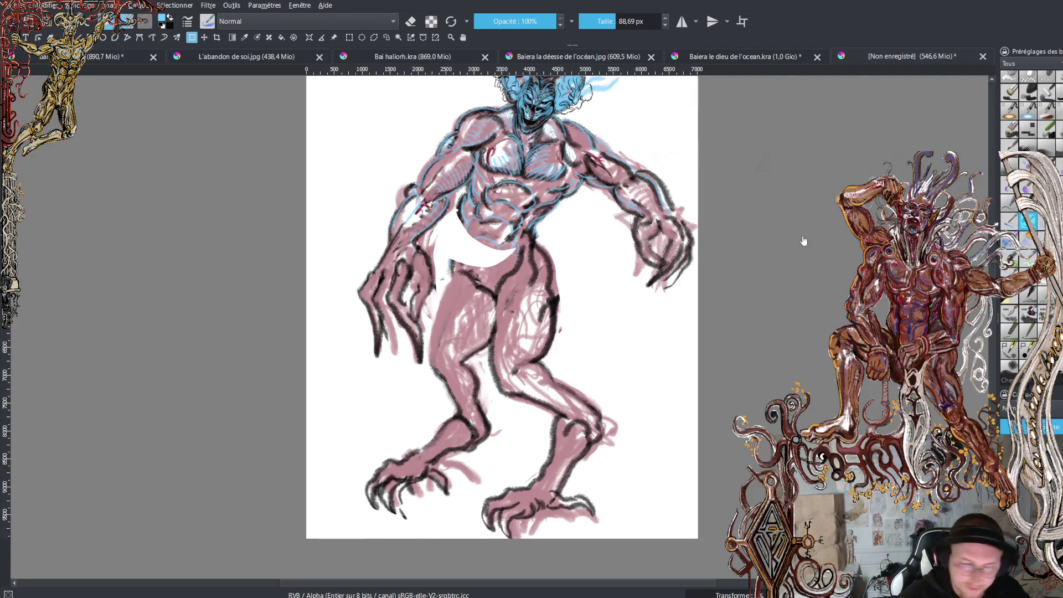
Return to the brush, switch the colour to black and clear the selection
key("b")
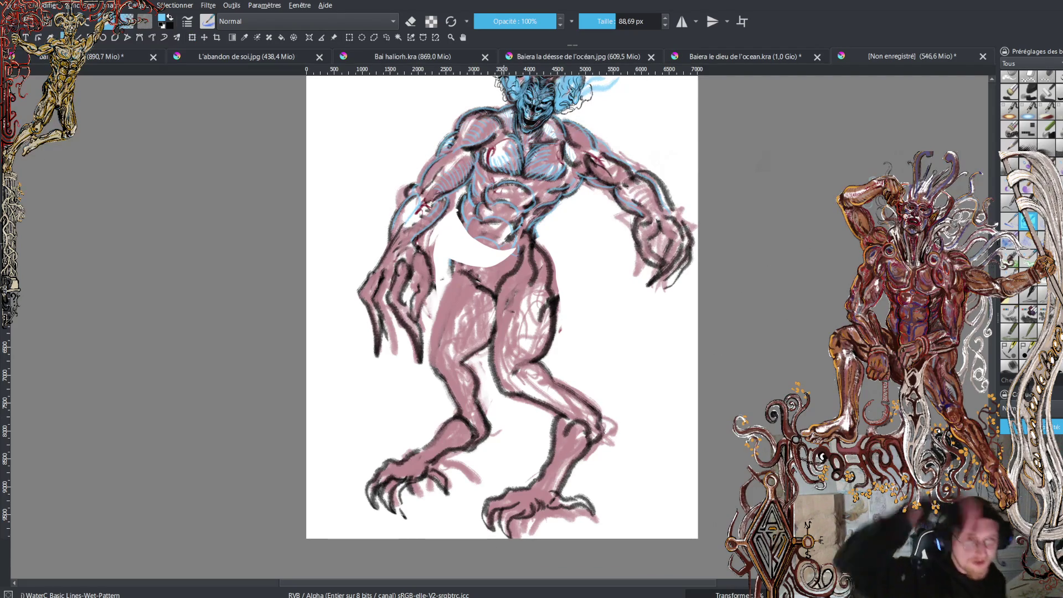
scroll(501, 310, "up", 1)
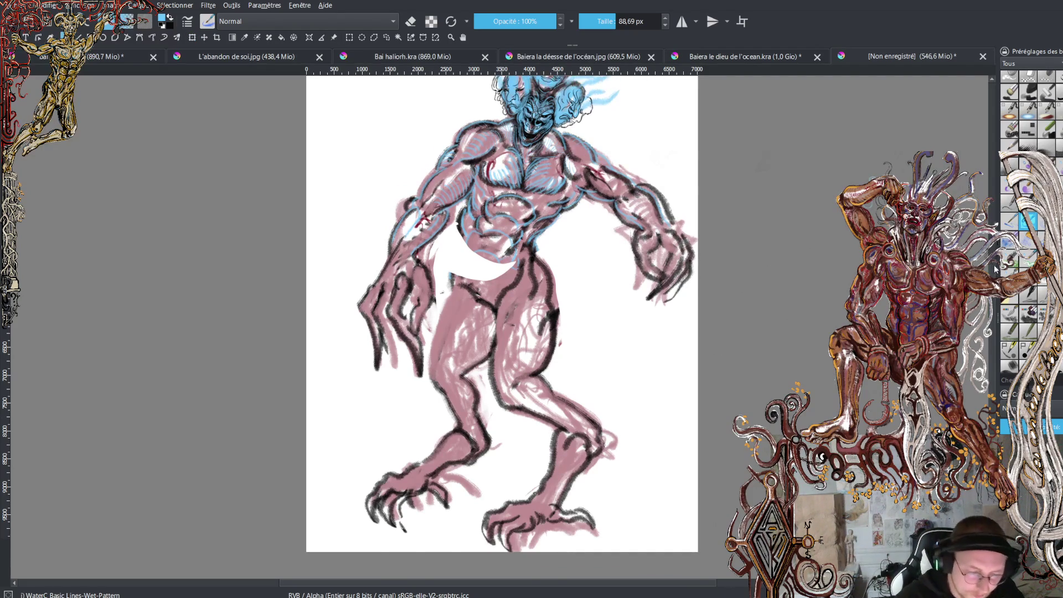
scroll(491, 229, "up", 5)
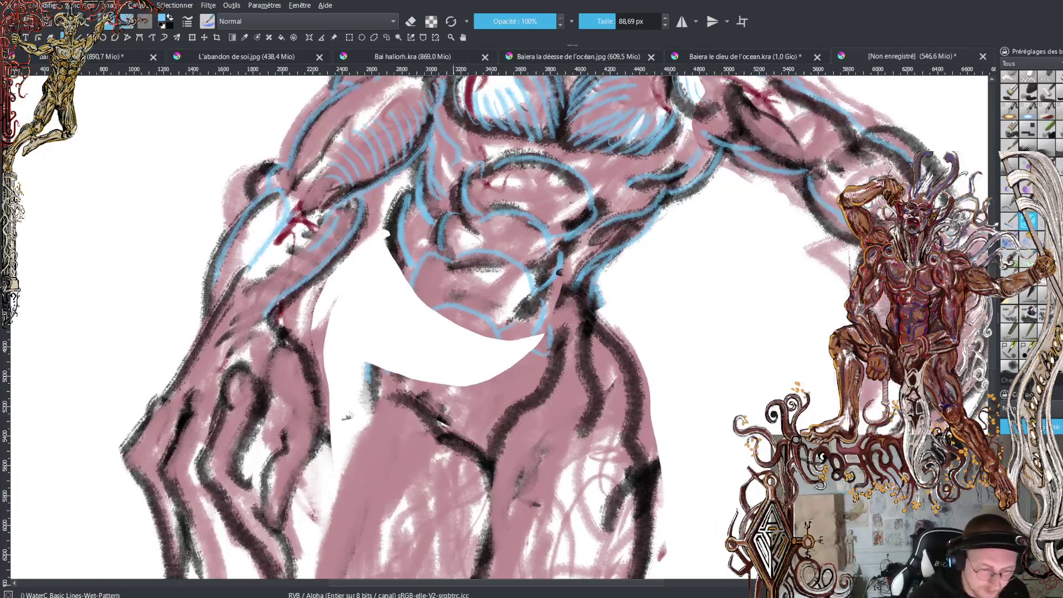
key("x")
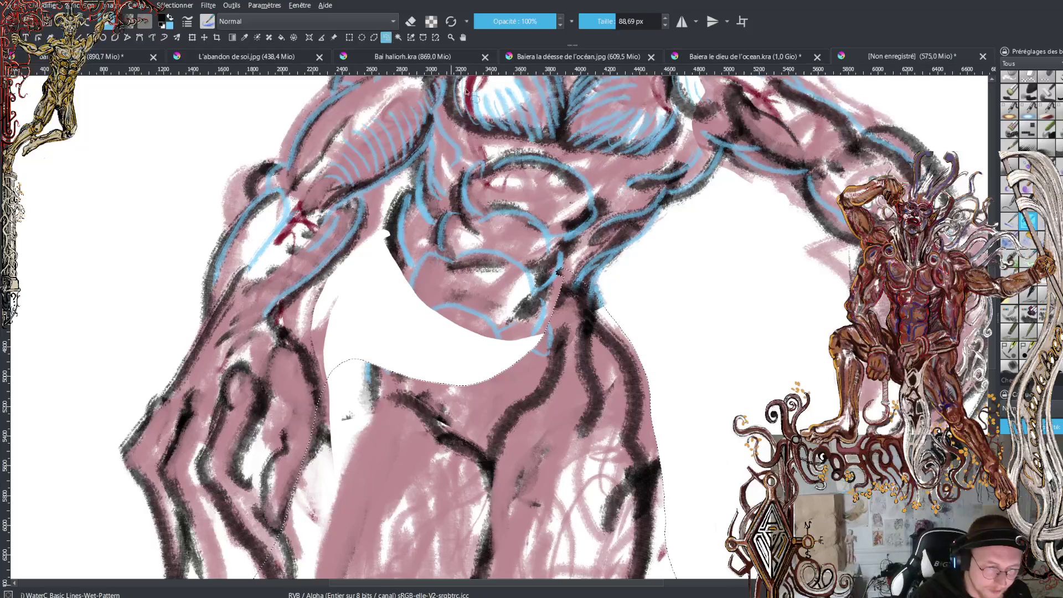
key("ctrl+shift+a")
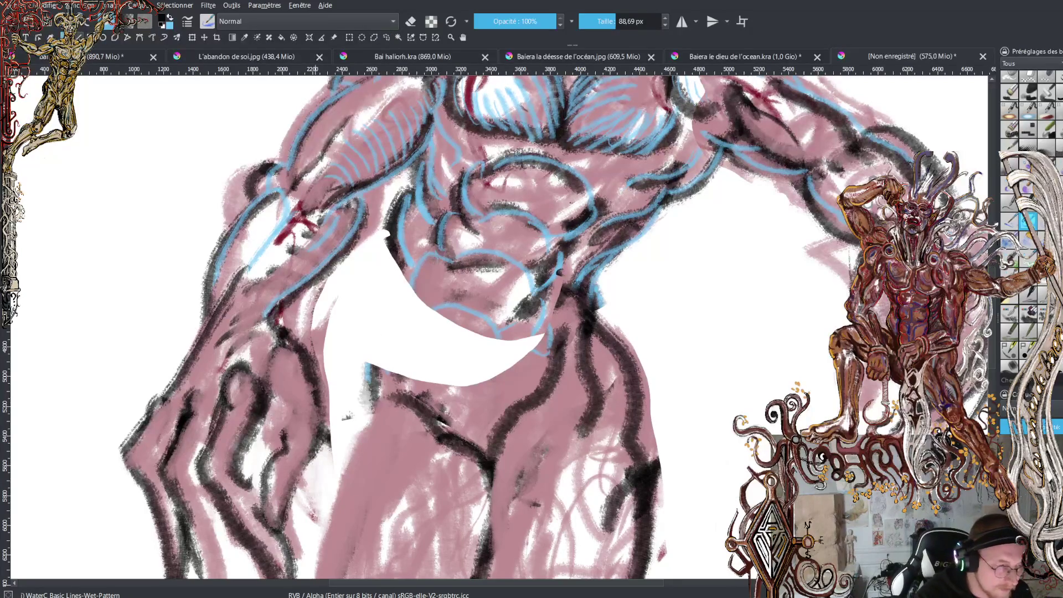
Draw dark vertical contour lines down the torso, abdomen and up to the chest
left_click_drag(428, 264, 426, 322)
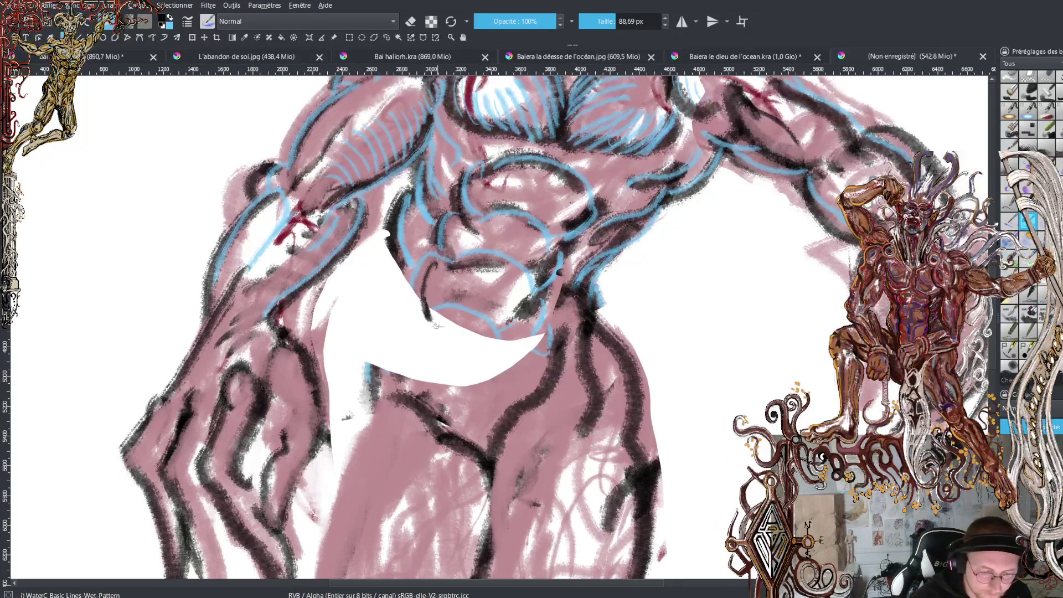
left_click_drag(459, 393, 475, 412)
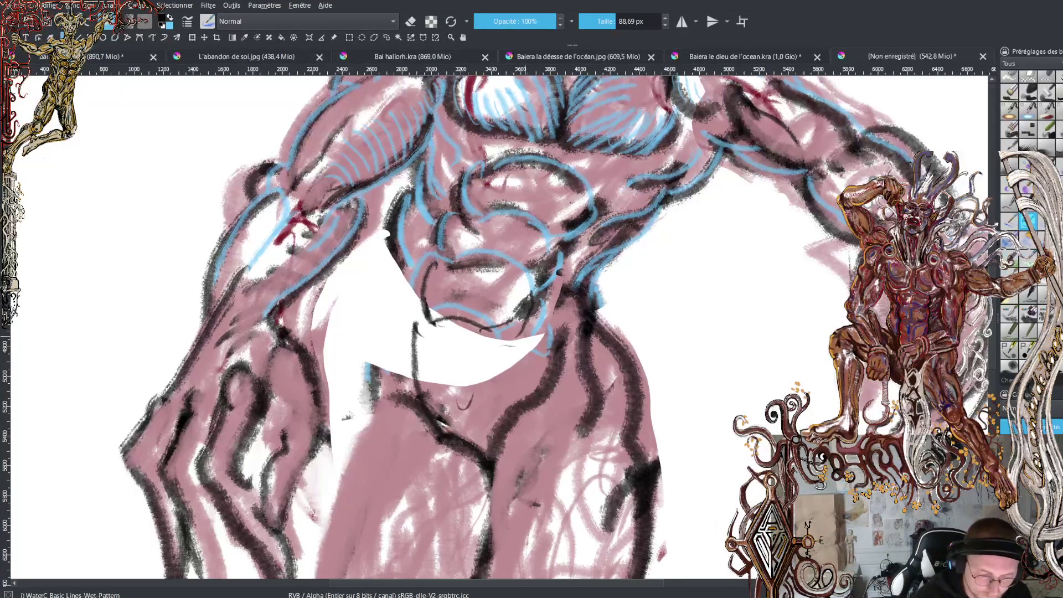
left_click_drag(536, 325, 507, 427)
left_click_drag(470, 332, 468, 443)
mouse_move(472, 324)
left_mouse_down()
mouse_move(484, 259)
mouse_move(510, 210)
mouse_move(554, 174)
left_mouse_up()
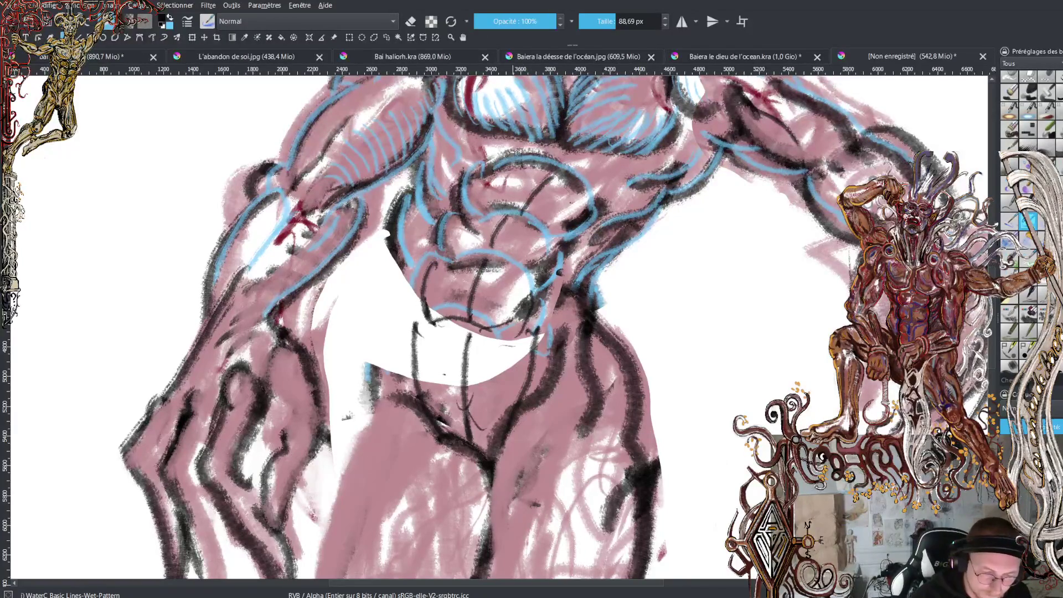
Outline the left abdomen, lower torso and hips with dark strokes, then zoom out
left_click_drag(392, 188, 415, 324)
left_click_drag(397, 250, 378, 363)
mouse_move(383, 315)
left_mouse_down()
mouse_move(367, 353)
mouse_move(400, 464)
mouse_move(389, 526)
left_mouse_up()
left_click_drag(371, 410, 310, 576)
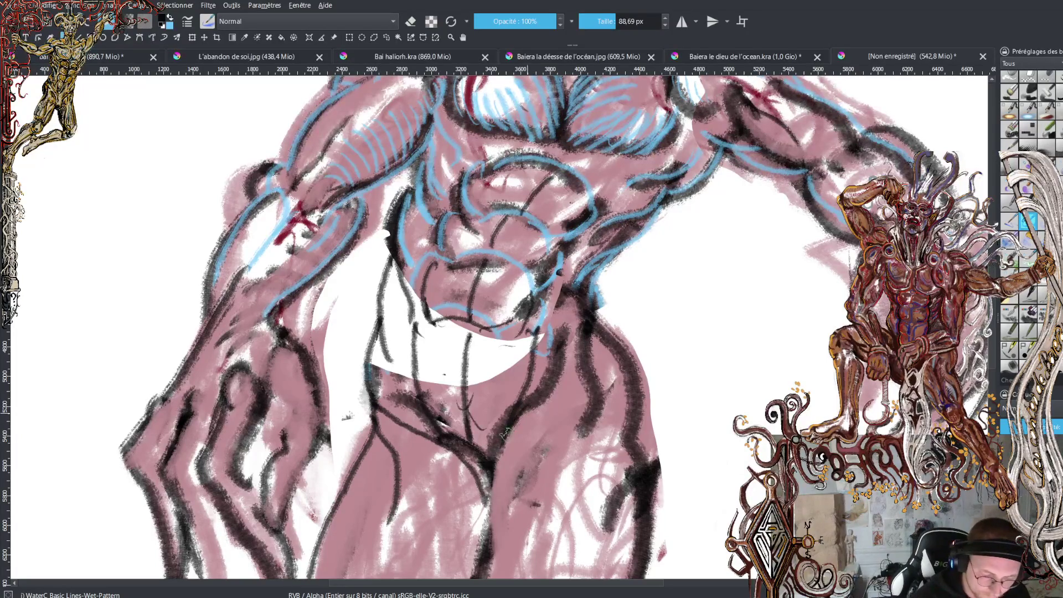
left_click_drag(514, 413, 487, 576)
left_click_drag(543, 446, 495, 575)
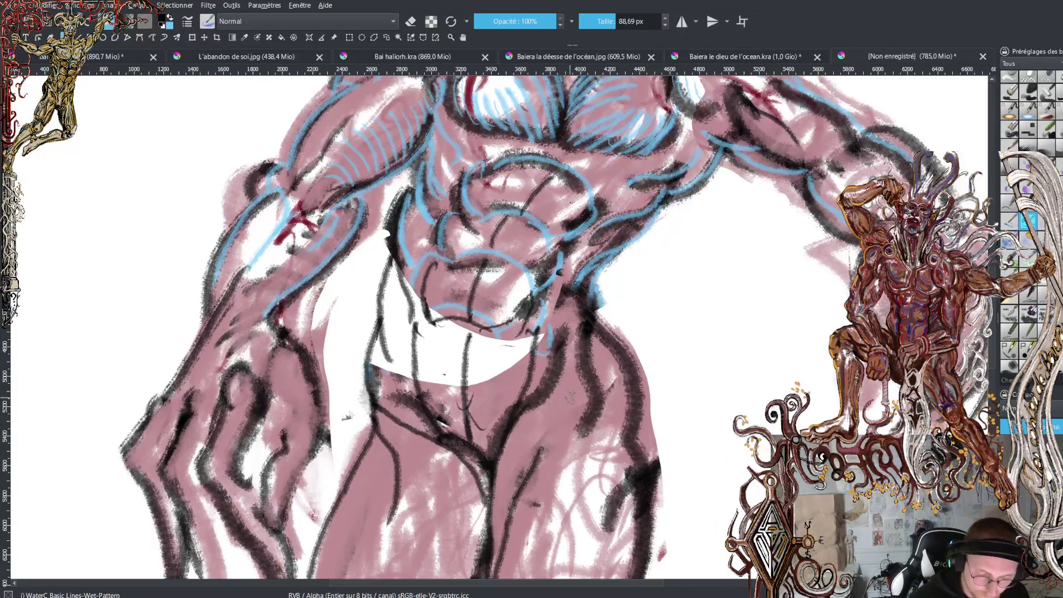
left_click_drag(578, 381, 531, 569)
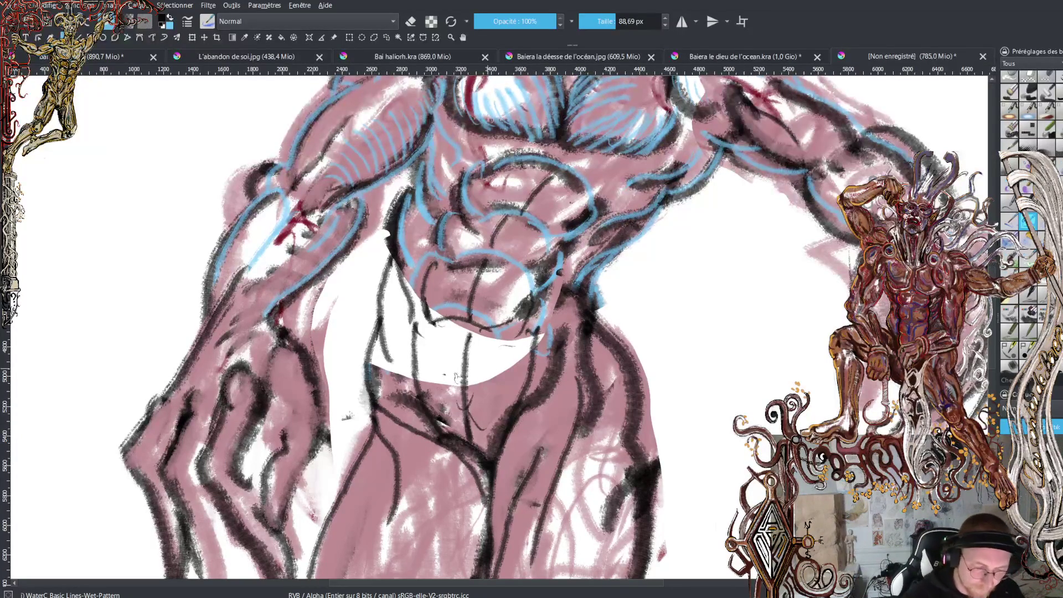
key("minus")
key("minus")
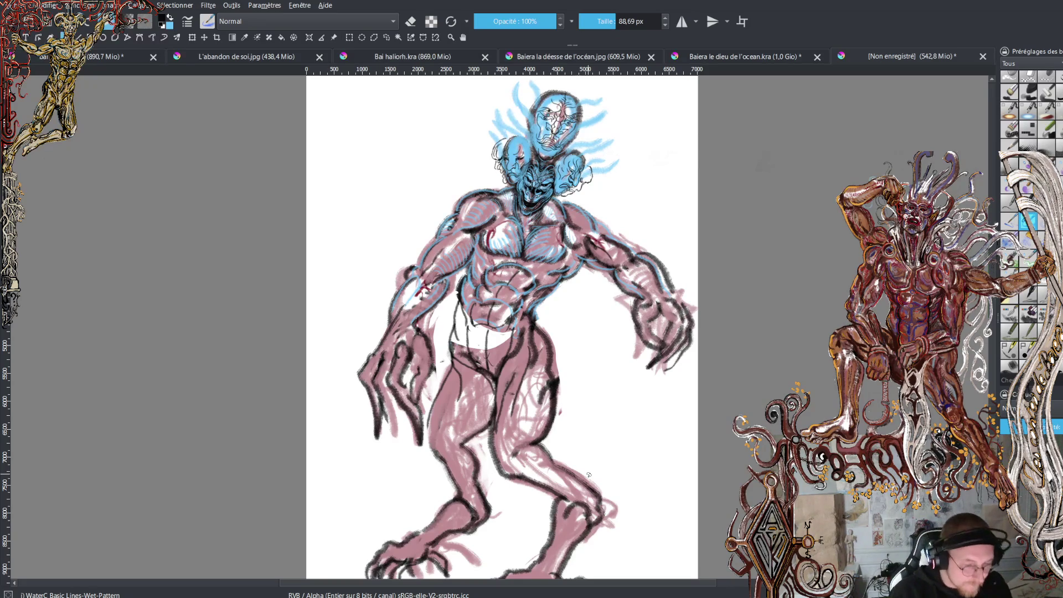
Move the whole creature layer slightly left and up with the Transform tool, then apply it
scroll(501, 327, "down", 2)
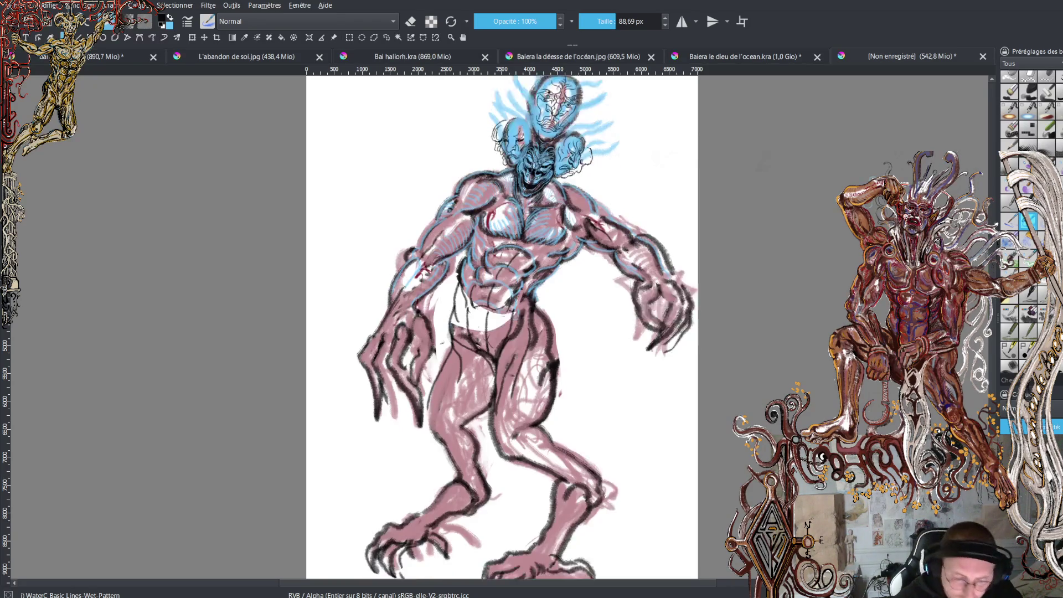
scroll(501, 326, "up", 1)
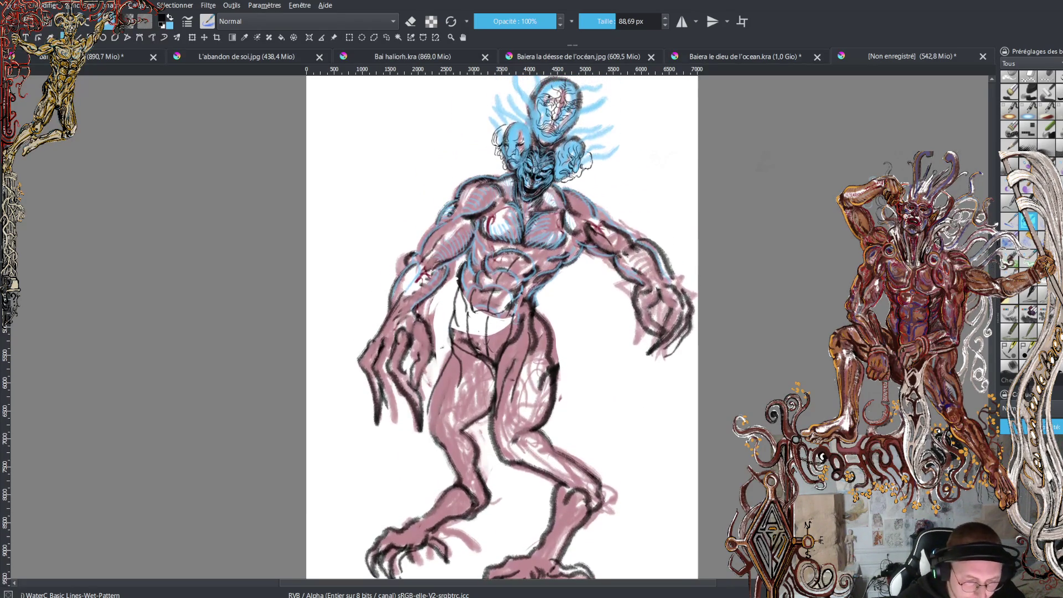
scroll(502, 327, "down", 1)
scroll(501, 388, "up", 2, "ctrl")
scroll(501, 327, "up", 2)
scroll(501, 326, "up", 3)
scroll(501, 326, "down", 4)
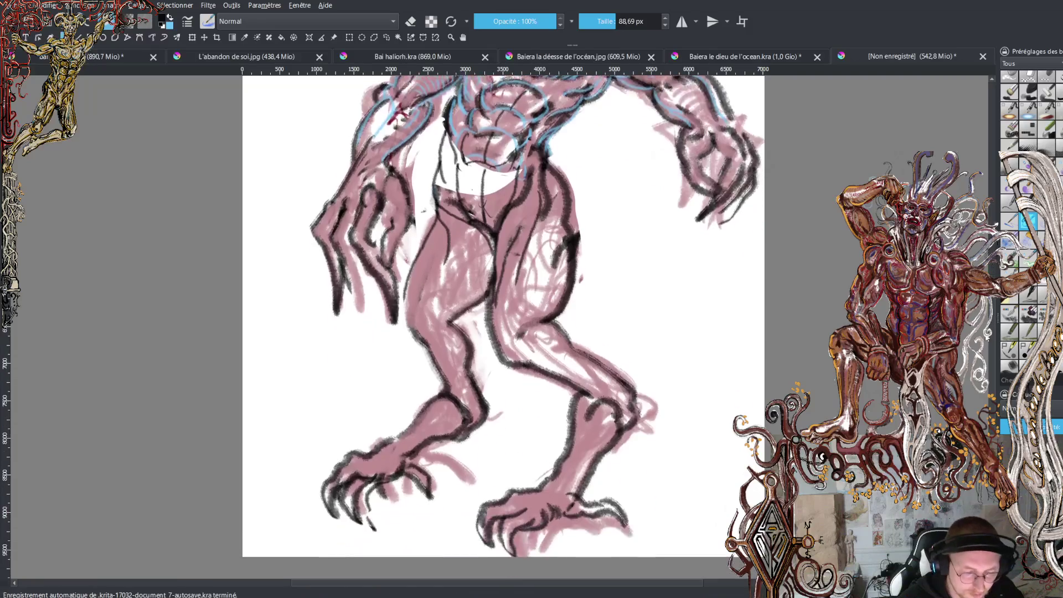
scroll(501, 326, "up", 8)
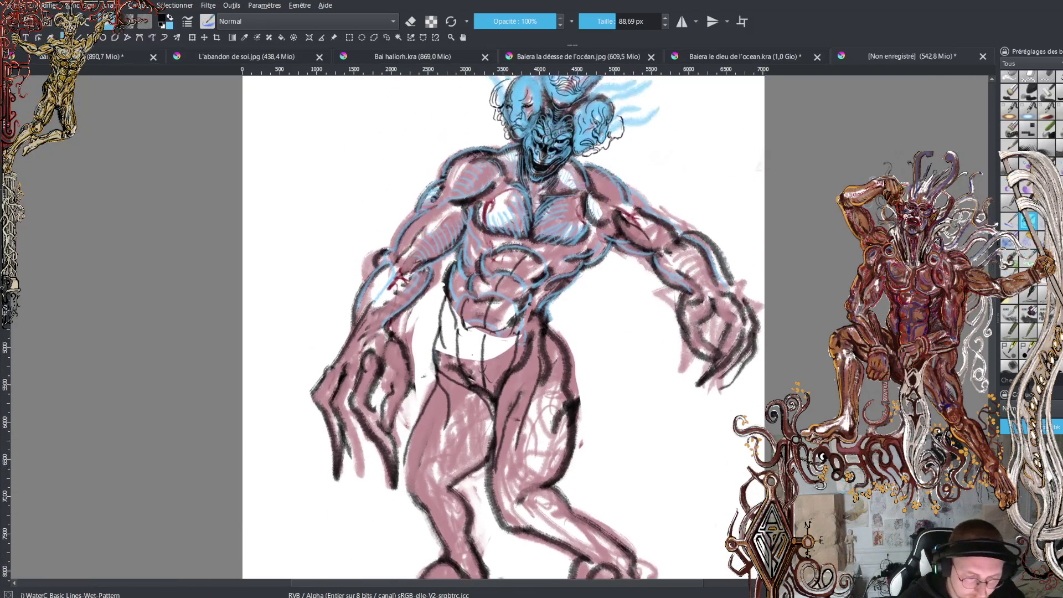
scroll(501, 326, "down", 3)
scroll(501, 327, "up", 3)
left_click(196, 36)
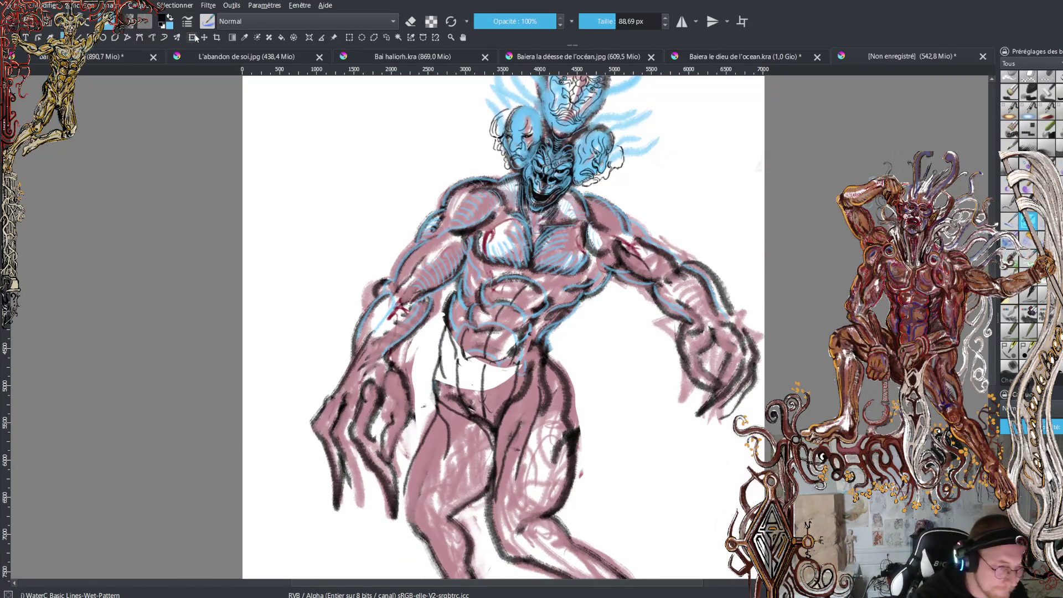
mouse_move(649, 376)
left_mouse_down()
mouse_move(631, 379)
mouse_move(638, 372)
left_mouse_up()
mouse_move(721, 403)
left_mouse_down()
mouse_move(648, 417)
mouse_move(660, 412)
left_mouse_up()
scroll(660, 413, "down", 5)
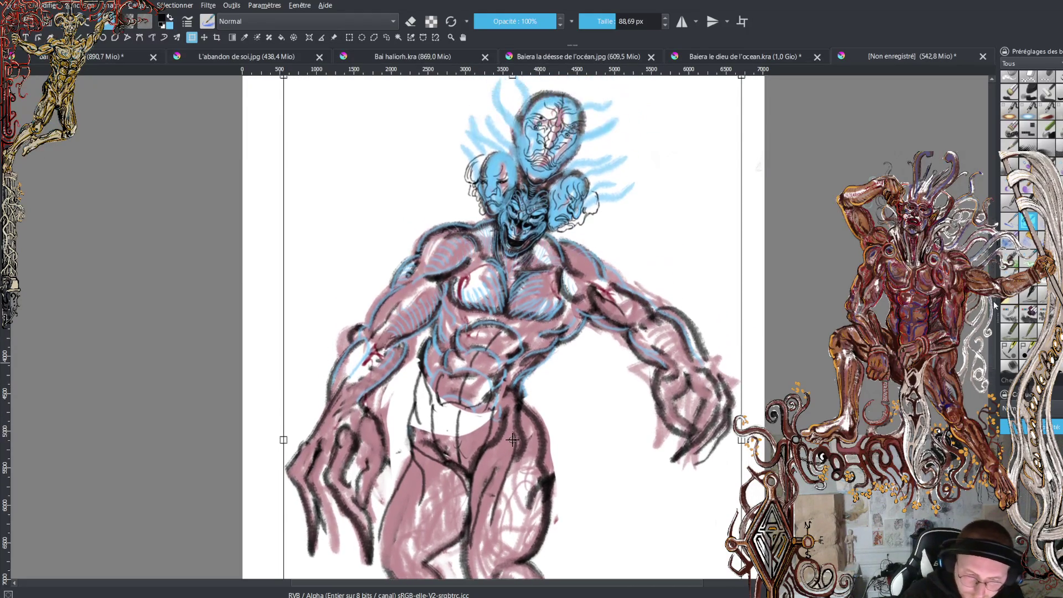
key("Return")
scroll(987, 357, "up", 7)
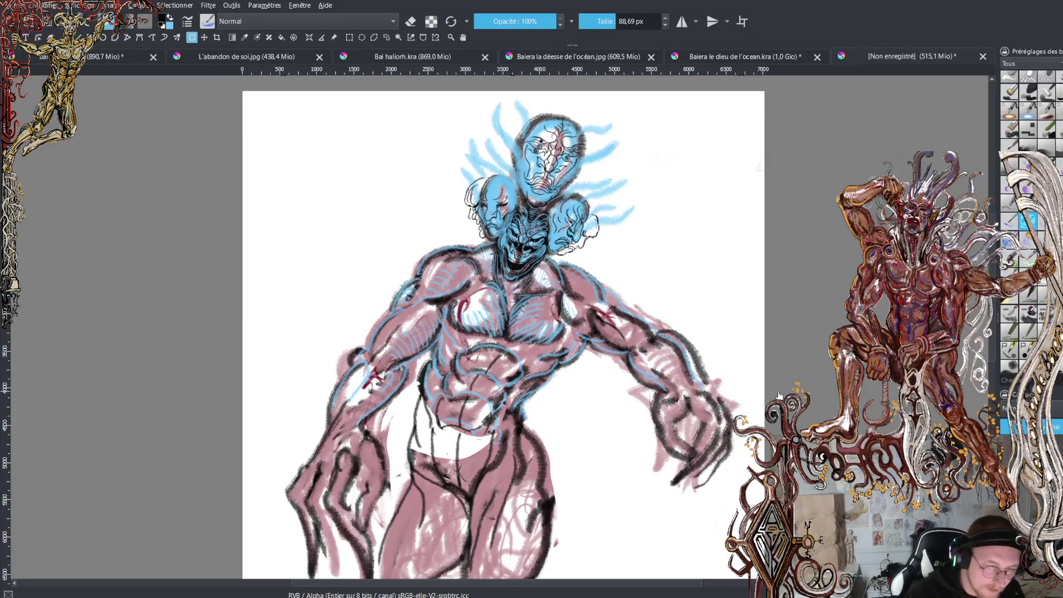
left_click(62, 37)
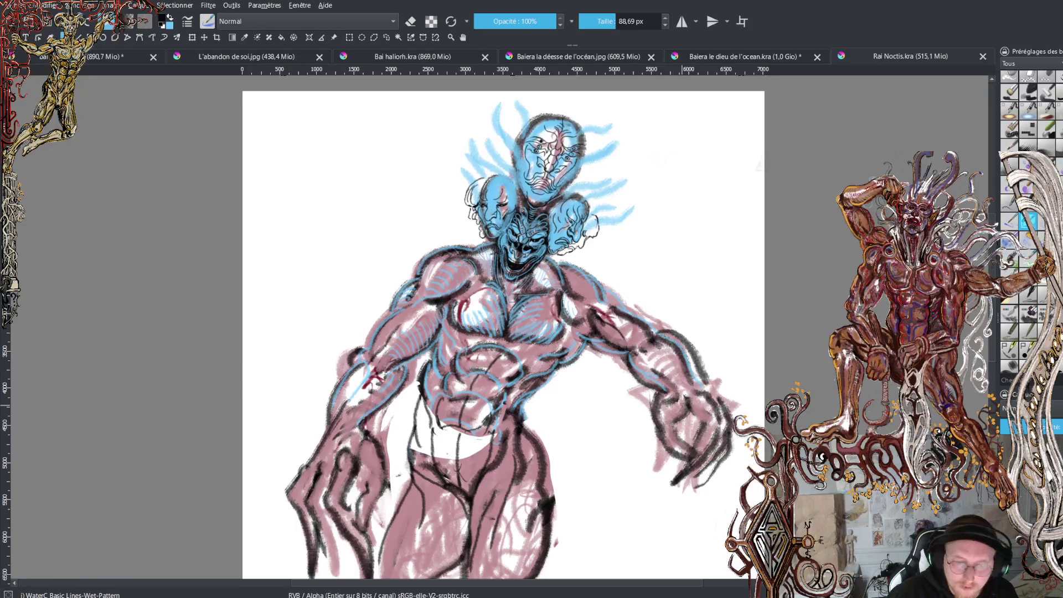
Zoom in and out on the canvas to inspect the cluster of blue faces above the shoulders
scroll(664, 394, "down", 3)
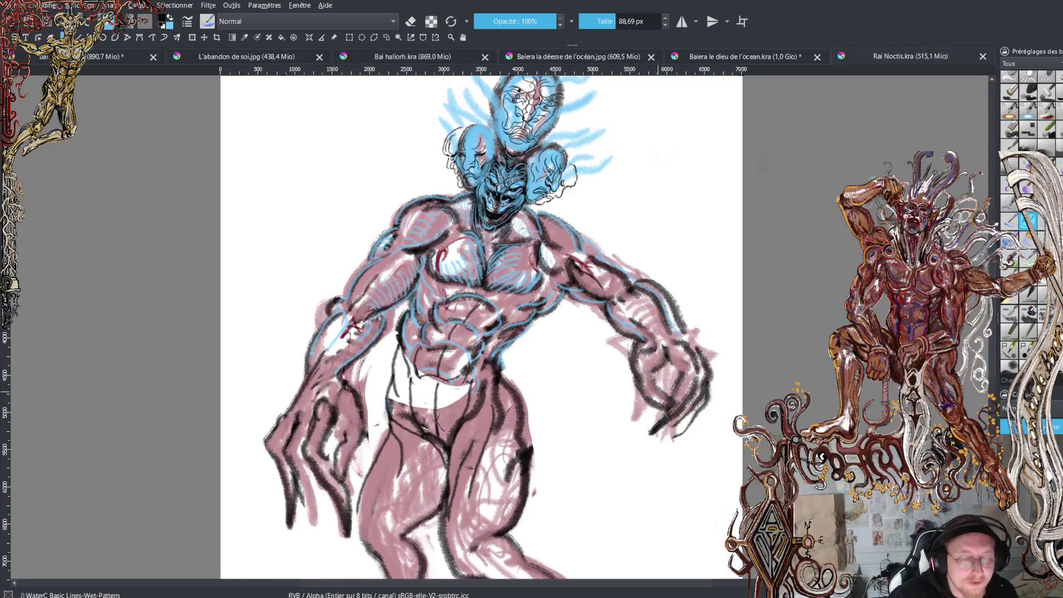
scroll(648, 327, "down", 5)
scroll(648, 327, "up", 3)
scroll(543, 323, "up", 5)
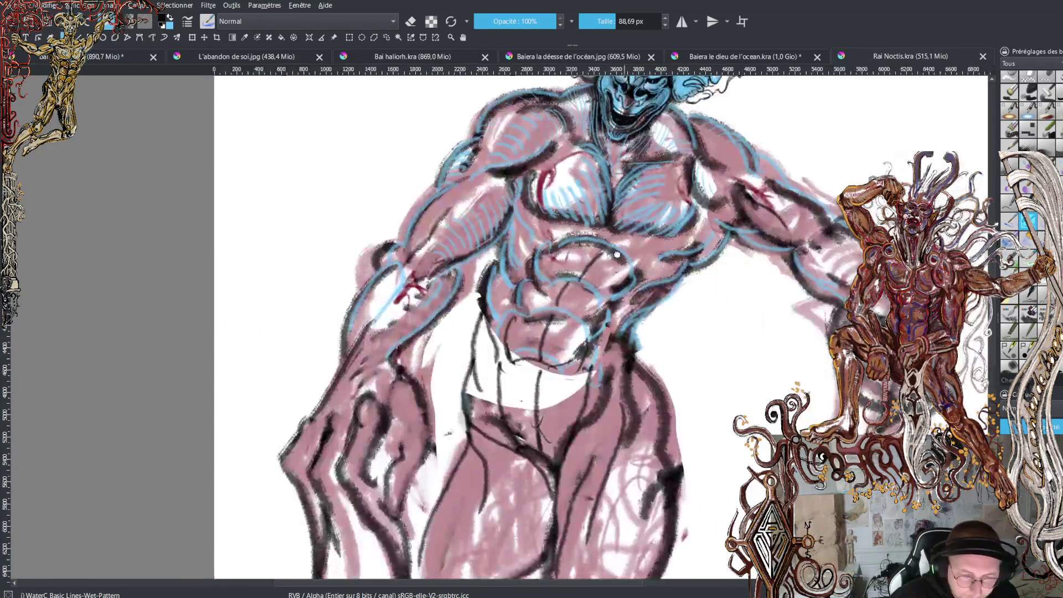
scroll(543, 322, "up", 3)
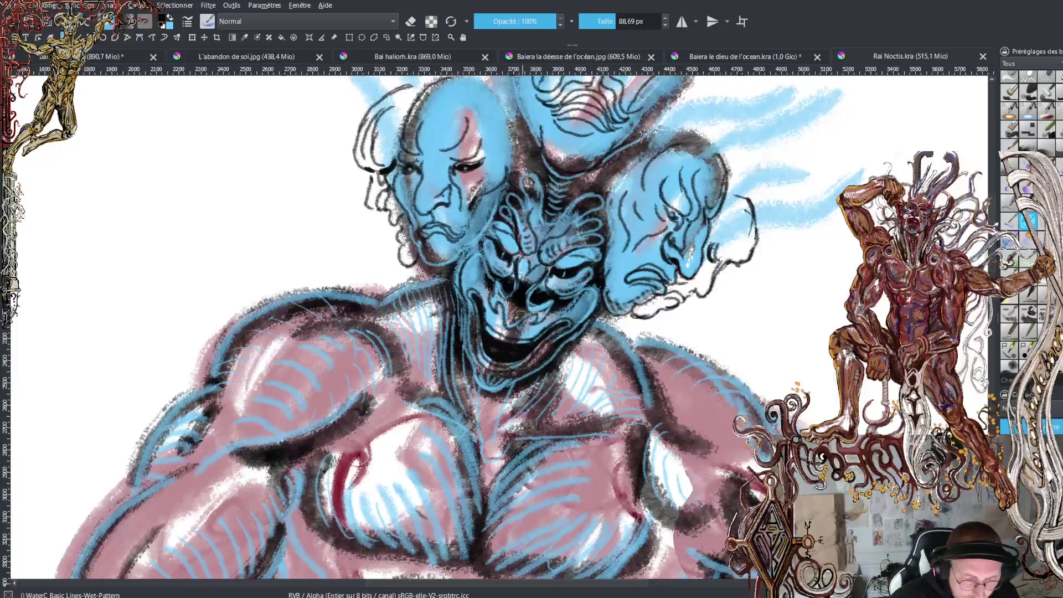
scroll(515, 371, "up", 3)
scroll(515, 371, "down", 2)
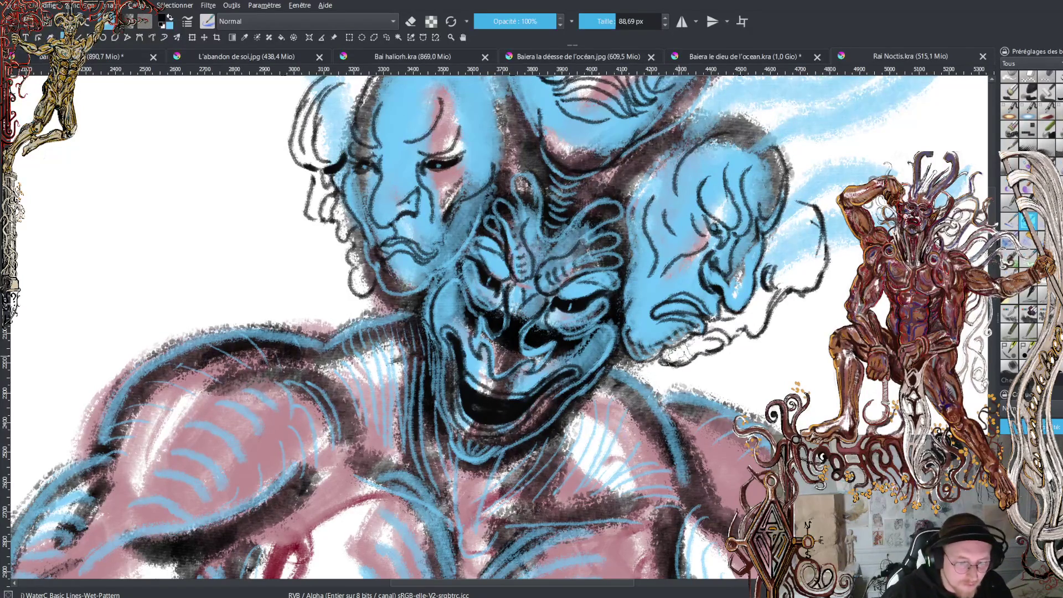
scroll(614, 426, "down", 8)
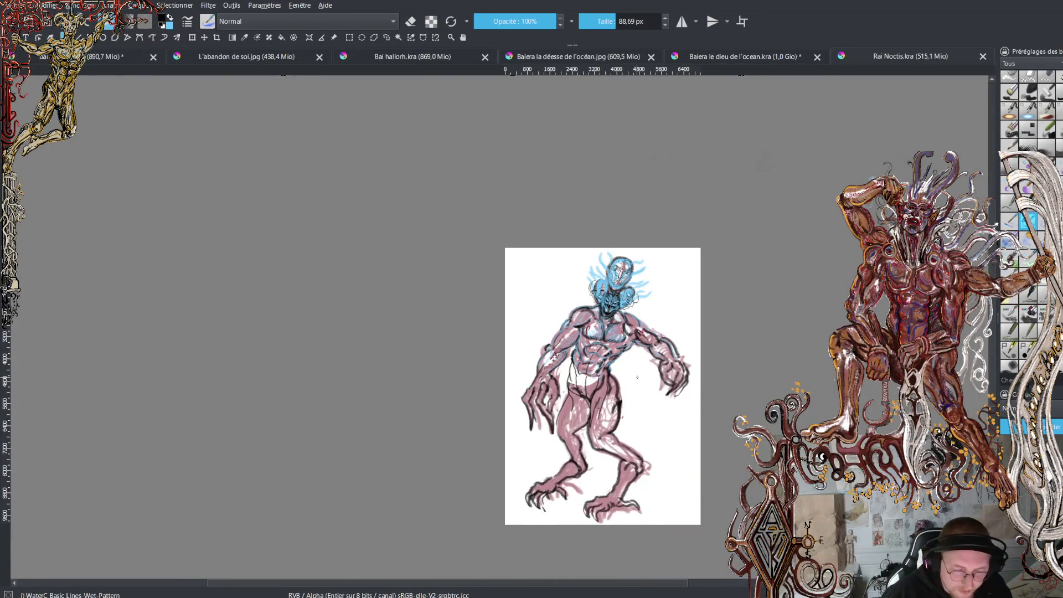
scroll(636, 374, "up", 4)
scroll(621, 388, "down", 2)
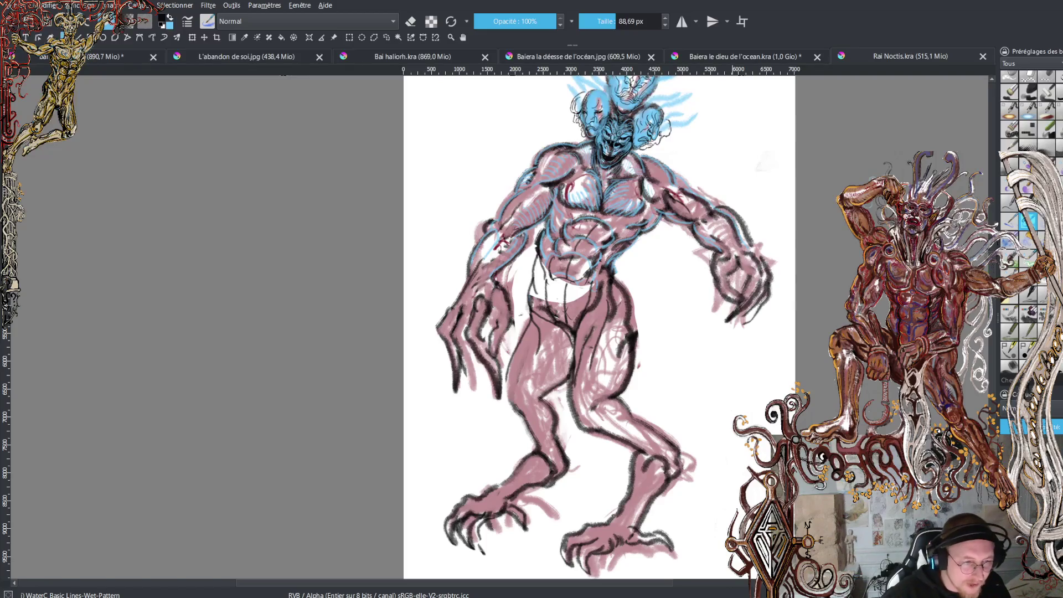
left_click(253, 59)
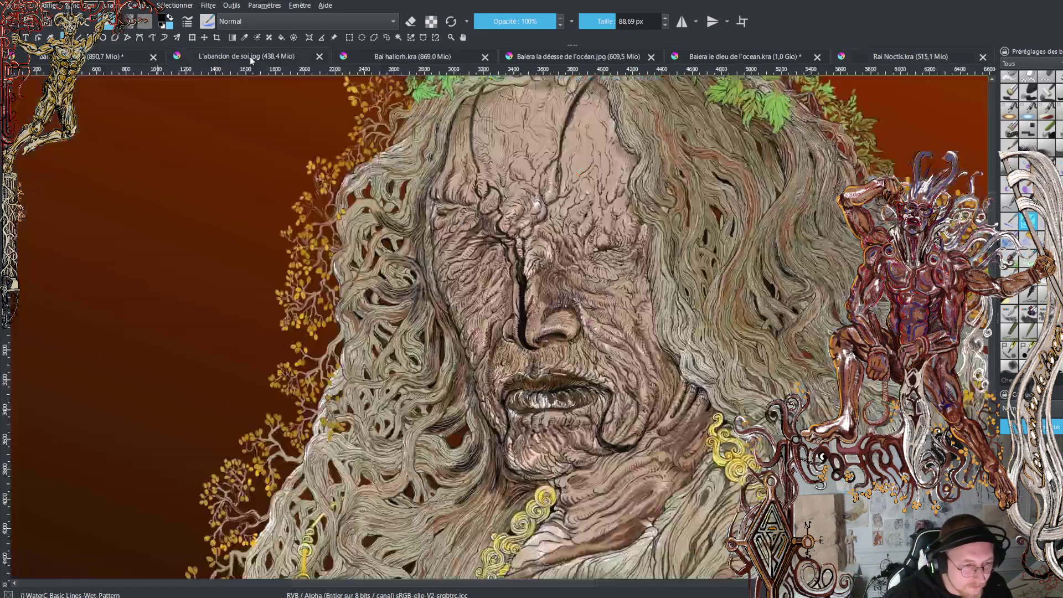
key("minus")
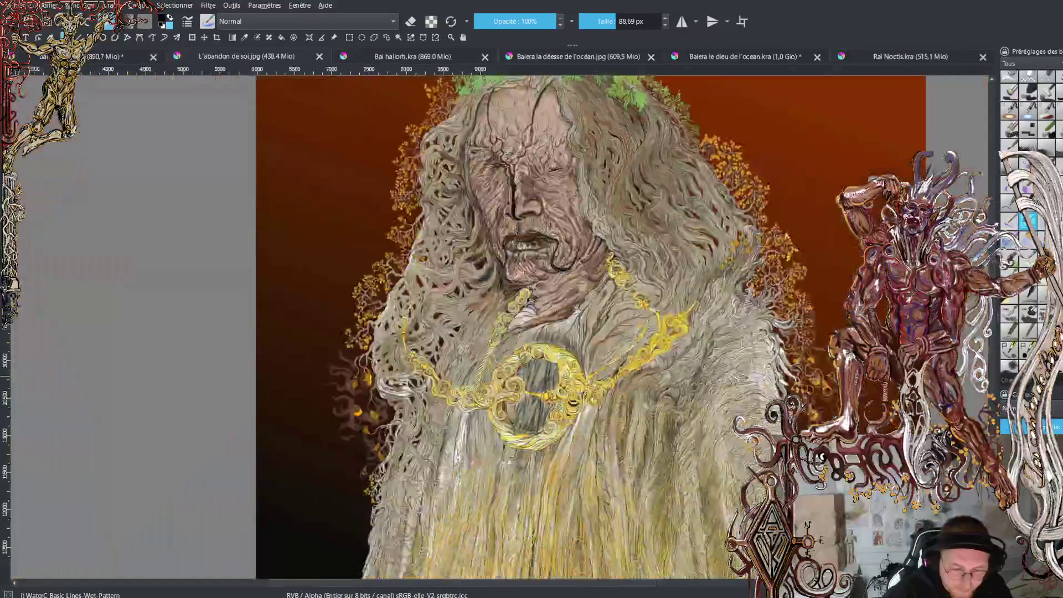
scroll(675, 354, "down", 5)
mouse_move(683, 366)
left_mouse_down()
mouse_move(640, 217)
mouse_move(602, 146)
mouse_move(653, 258)
left_mouse_up()
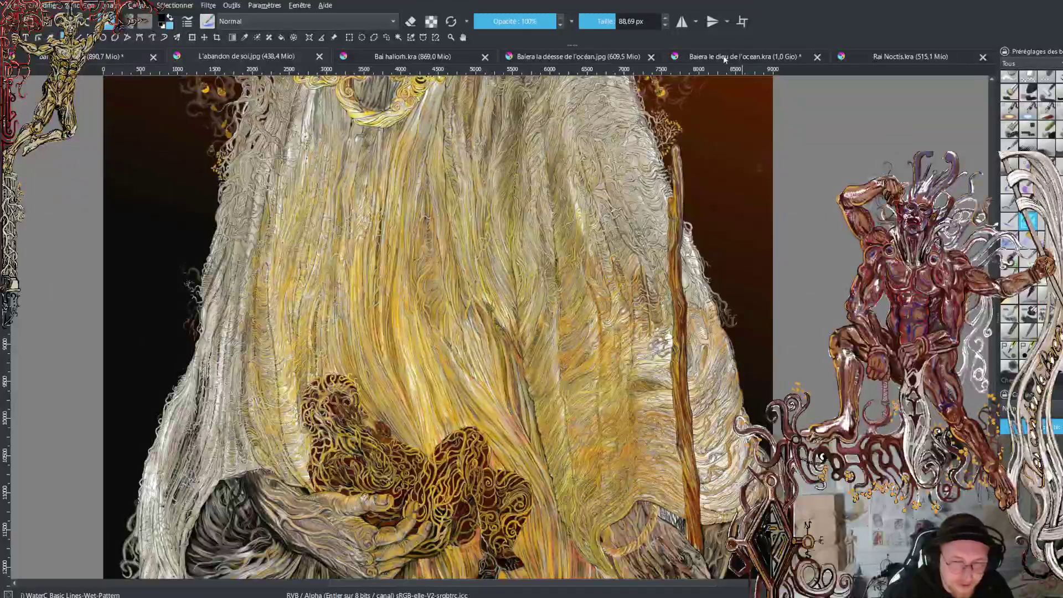
left_click(901, 55)
left_click_drag(609, 269, 546, 267)
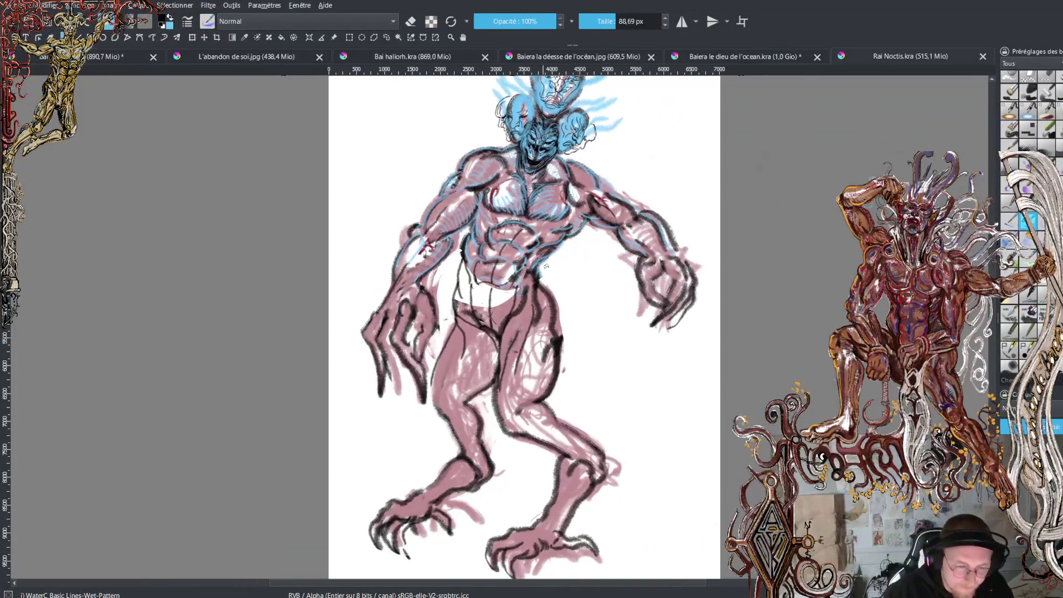
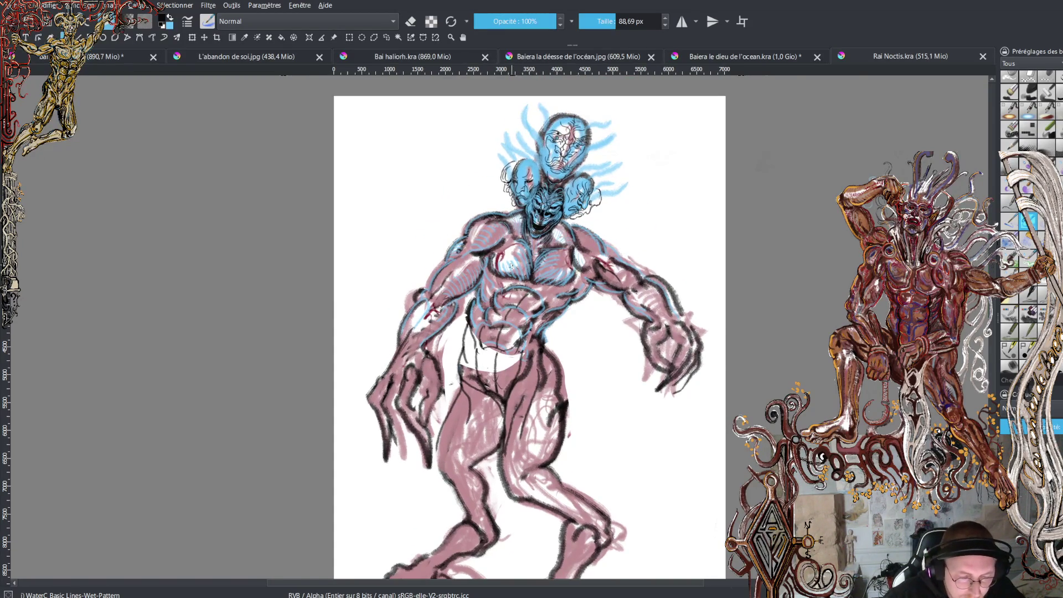
Zoom in on the creature's torso and pick its pink body colour for painting
key("plus")
key("plus")
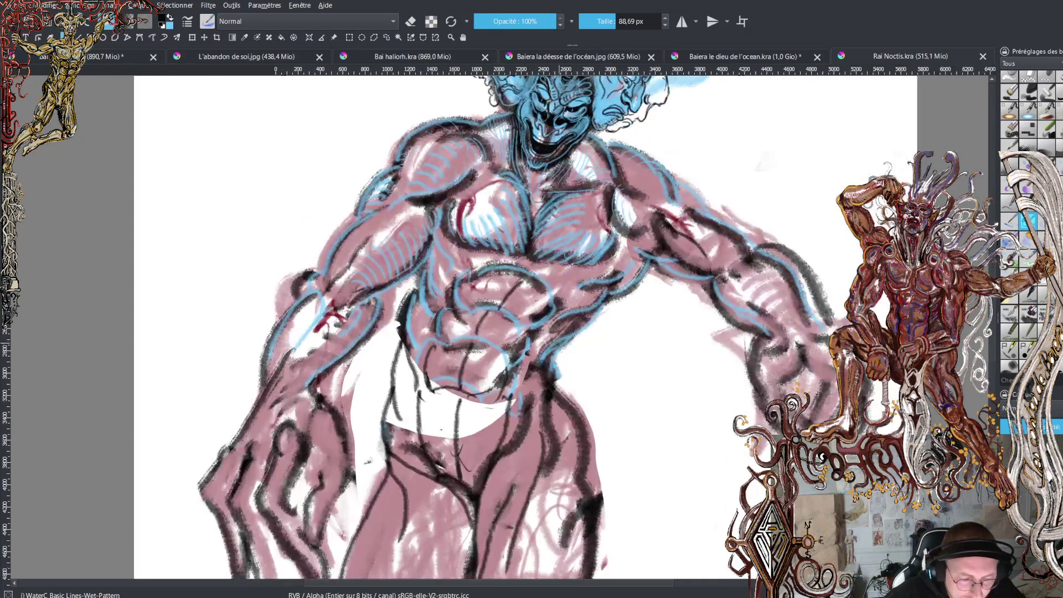
mouse_move(535, 350)
left_mouse_down()
mouse_move(535, 294)
mouse_move(532, 448)
mouse_move(488, 368)
mouse_move(499, 282)
mouse_move(551, 235)
mouse_move(650, 285)
mouse_move(671, 324)
mouse_move(665, 341)
left_mouse_up()
mouse_move(578, 354)
left_mouse_down()
mouse_move(598, 309)
mouse_move(644, 262)
mouse_move(600, 288)
mouse_move(568, 384)
mouse_move(564, 332)
left_mouse_up()
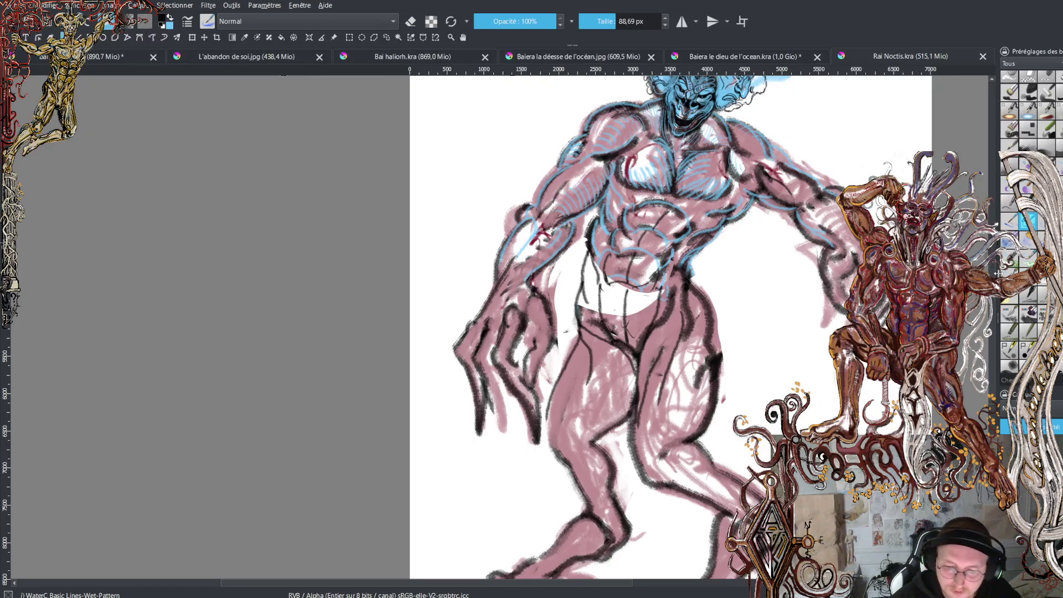
scroll(671, 327, "up", 4)
scroll(651, 327, "up", 1)
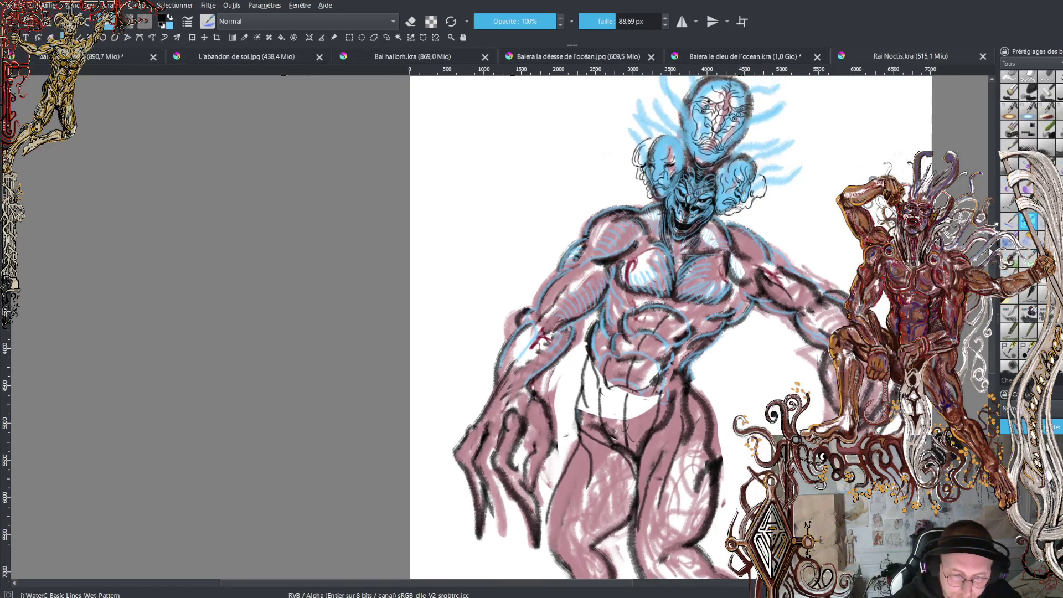
key("ctrl+plus")
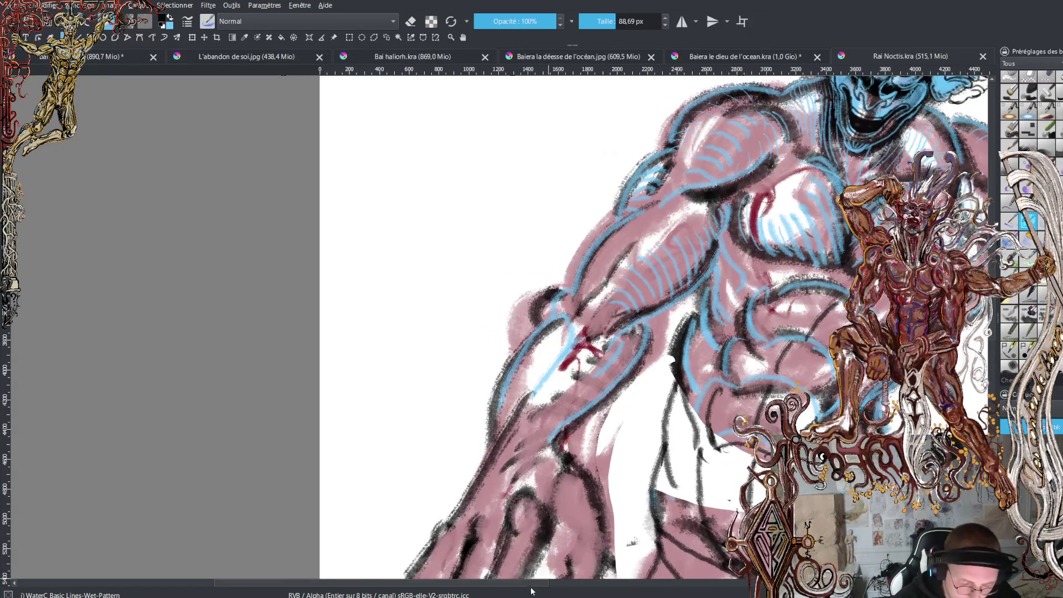
scroll(570, 586, "right", 3)
scroll(570, 586, "right", 1)
left_click(607, 379, "ctrl")
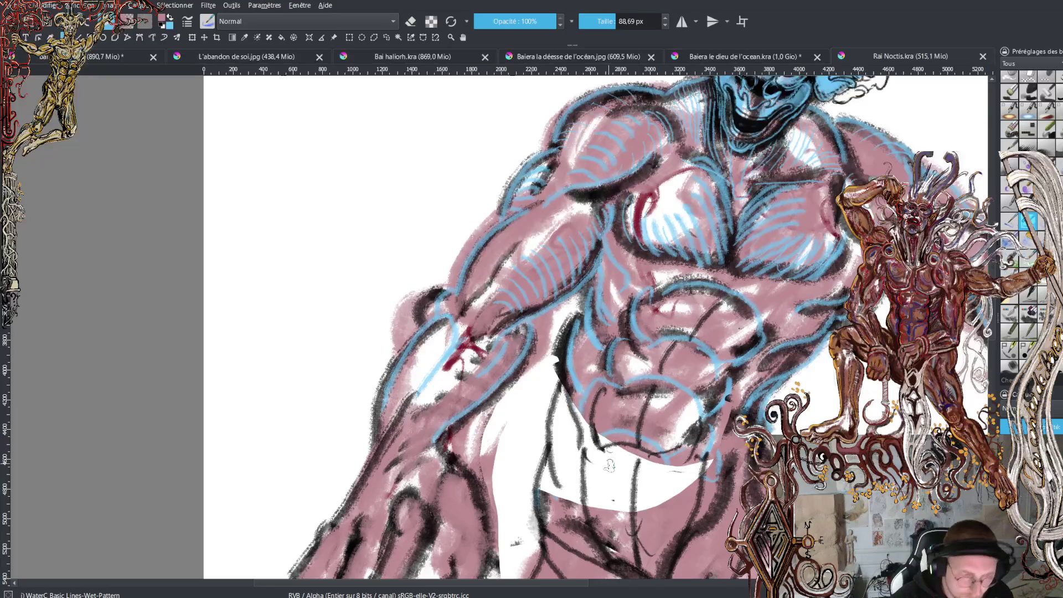
Fill the white gap below the belly with pink and add dark belly contour strokes
mouse_move(591, 470)
left_mouse_down()
mouse_move(595, 525)
mouse_move(602, 451)
mouse_move(617, 531)
mouse_move(628, 460)
mouse_move(635, 509)
mouse_move(653, 465)
mouse_move(678, 501)
mouse_move(696, 459)
mouse_move(703, 496)
left_mouse_up()
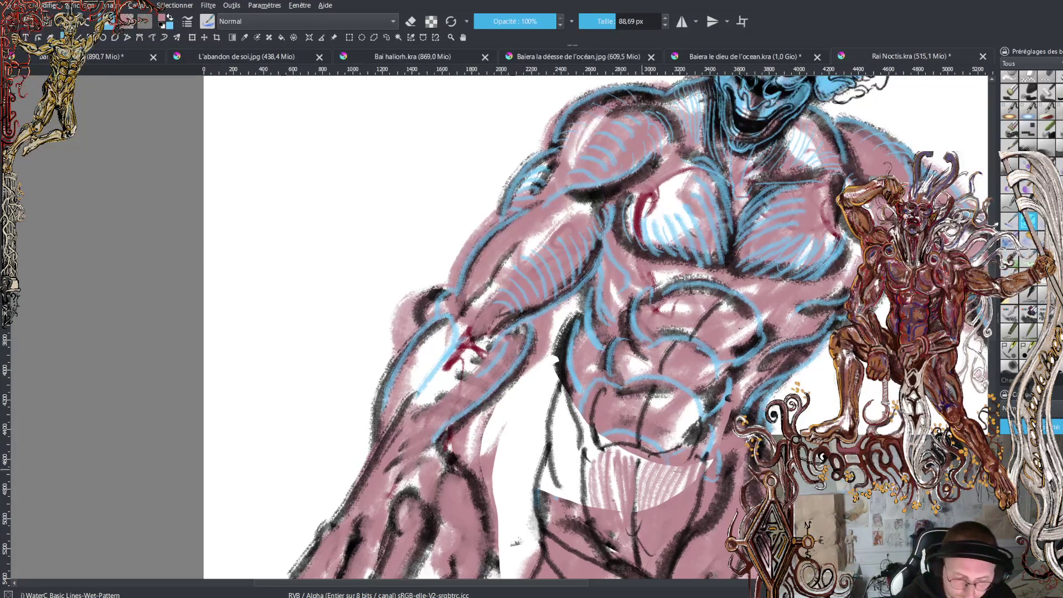
mouse_move(668, 424)
left_mouse_down()
mouse_move(686, 410)
mouse_move(691, 420)
left_mouse_up()
left_click_drag(607, 445, 627, 404)
Switch to blue and hatch the lower belly and abdomen
key("x")
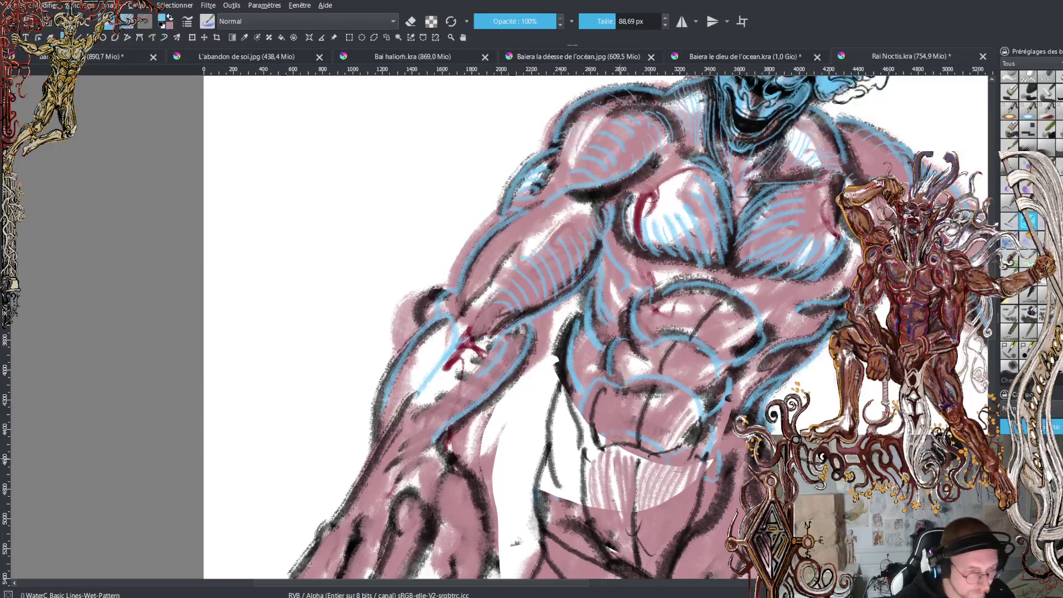
mouse_move(620, 490)
left_mouse_down()
mouse_move(591, 487)
mouse_move(603, 526)
mouse_move(609, 465)
mouse_move(627, 540)
left_mouse_up()
left_click_drag(631, 468, 641, 549)
left_click_drag(649, 508, 649, 556)
mouse_move(667, 459)
left_mouse_down()
mouse_move(654, 505)
mouse_move(660, 545)
mouse_move(670, 537)
left_mouse_up()
left_click_drag(689, 484, 676, 554)
mouse_move(667, 394)
left_mouse_down()
mouse_move(656, 446)
mouse_move(687, 454)
mouse_move(644, 443)
mouse_move(637, 455)
left_mouse_up()
left_click_drag(636, 416, 630, 445)
mouse_move(634, 388)
left_mouse_down()
mouse_move(624, 443)
mouse_move(609, 440)
left_mouse_up()
left_click_drag(614, 391, 599, 440)
Hatch the upper abdomen in blue, covering its right and left sides
mouse_move(628, 335)
left_mouse_down()
mouse_move(617, 382)
mouse_move(658, 366)
mouse_move(685, 396)
left_mouse_up()
mouse_move(720, 365)
left_mouse_down()
mouse_move(702, 394)
mouse_move(714, 401)
mouse_move(725, 388)
left_mouse_up()
left_click_drag(722, 303, 703, 342)
mouse_move(752, 313)
left_mouse_down()
mouse_move(721, 354)
mouse_move(739, 357)
left_mouse_up()
left_click_drag(699, 320, 681, 334)
mouse_move(725, 299)
left_mouse_down()
mouse_move(696, 333)
mouse_move(680, 335)
left_mouse_up()
mouse_move(689, 292)
left_mouse_down()
mouse_move(664, 332)
mouse_move(650, 327)
left_mouse_up()
mouse_move(659, 286)
left_mouse_down()
mouse_move(642, 332)
mouse_move(640, 319)
left_mouse_up()
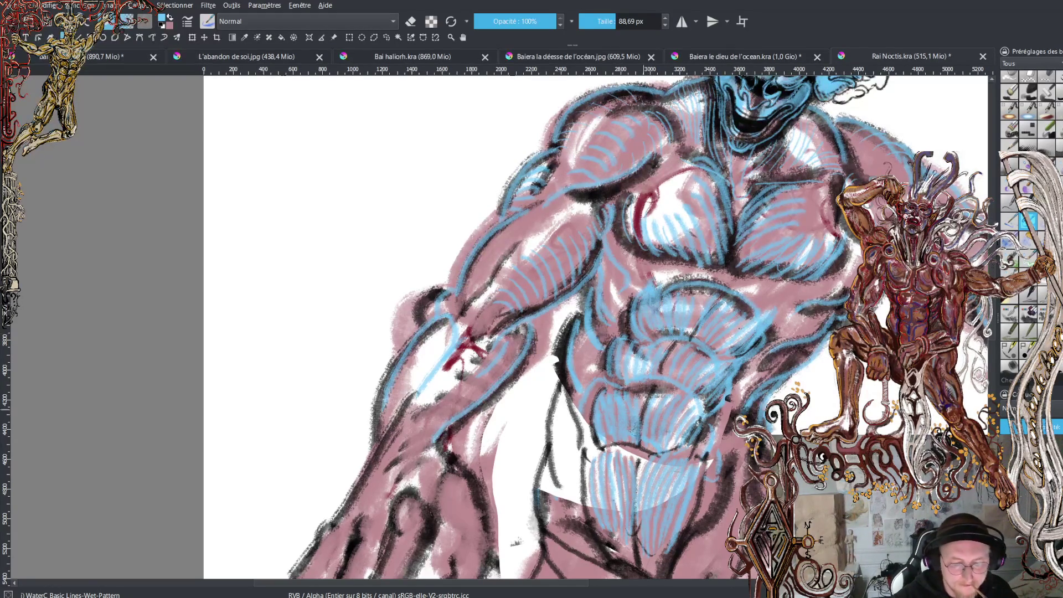
mouse_move(660, 274)
left_mouse_down()
mouse_move(678, 283)
mouse_move(640, 285)
left_mouse_up()
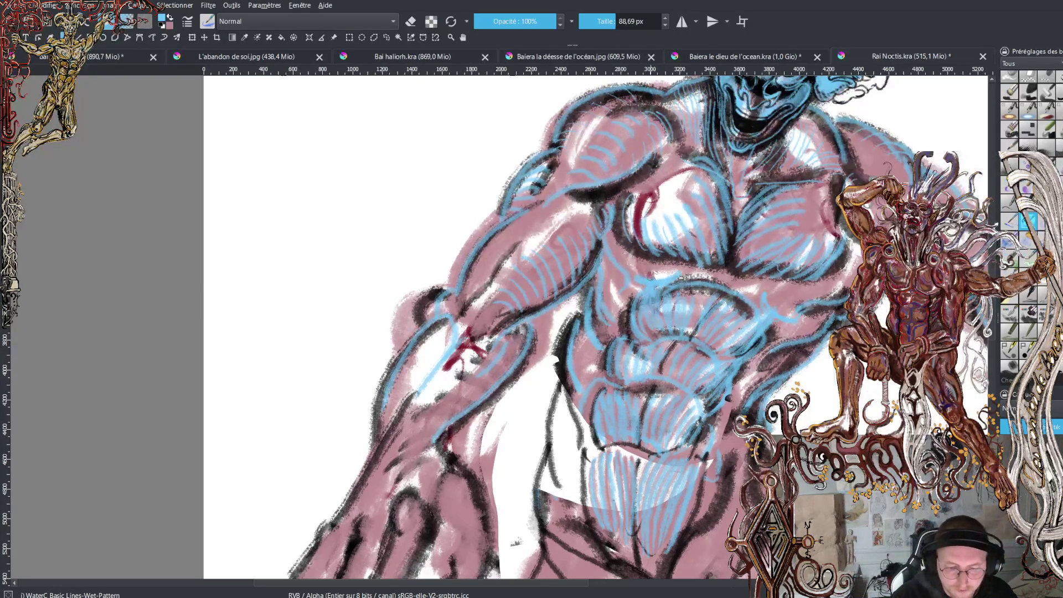
left_click_drag(643, 255, 635, 279)
mouse_move(617, 238)
left_mouse_down()
mouse_move(641, 276)
mouse_move(728, 268)
mouse_move(830, 294)
left_mouse_up()
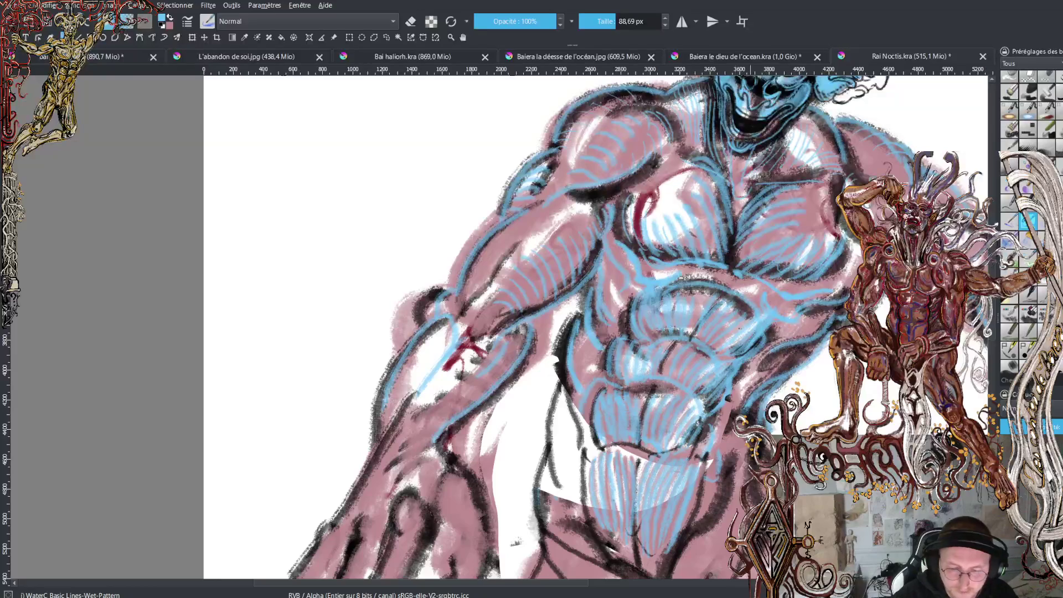
Hatch the chest in light blue and trace blue lines along the upper arm
left_click_drag(742, 259, 843, 279)
left_click_drag(686, 261, 727, 255)
mouse_move(644, 235)
left_mouse_down()
mouse_move(692, 260)
mouse_move(661, 252)
mouse_move(626, 194)
mouse_move(630, 176)
left_mouse_up()
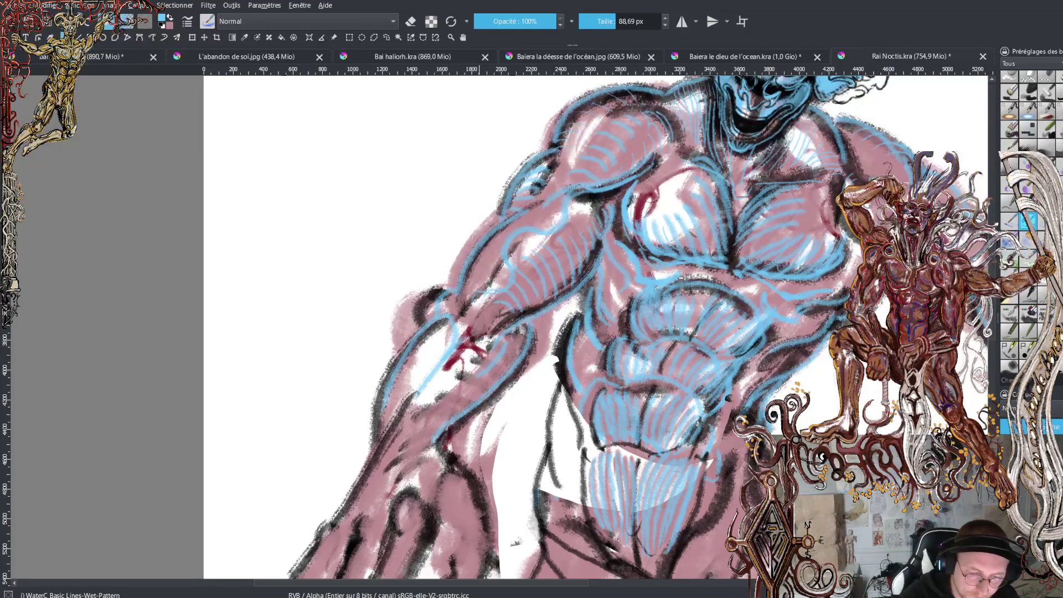
mouse_move(564, 179)
left_mouse_down()
mouse_move(520, 194)
mouse_move(453, 291)
left_mouse_up()
left_click_drag(470, 238, 501, 214)
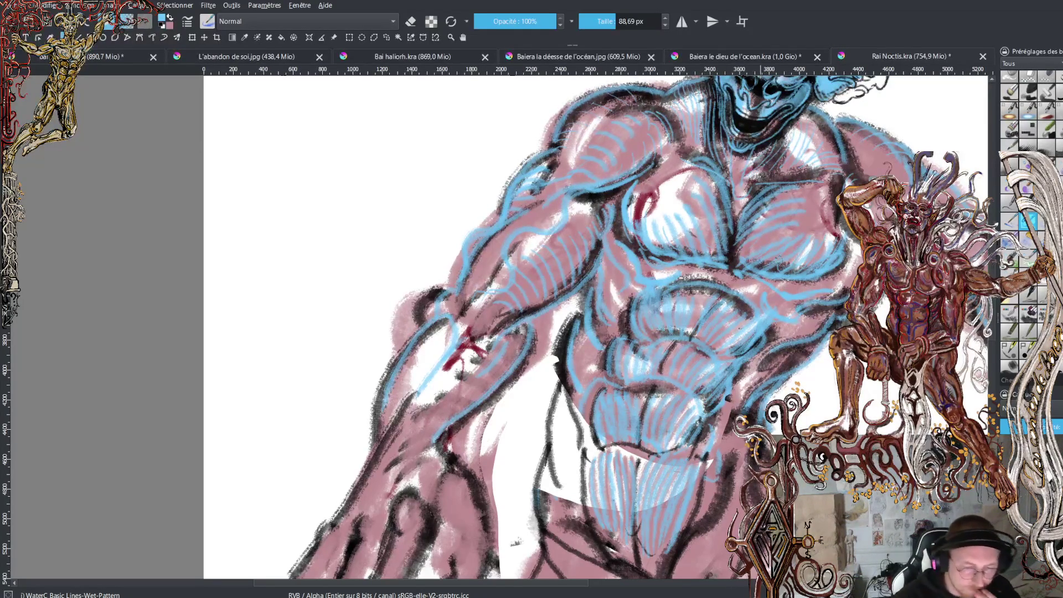
mouse_move(830, 205)
left_mouse_down()
mouse_move(731, 265)
mouse_move(689, 230)
mouse_move(671, 185)
left_mouse_up()
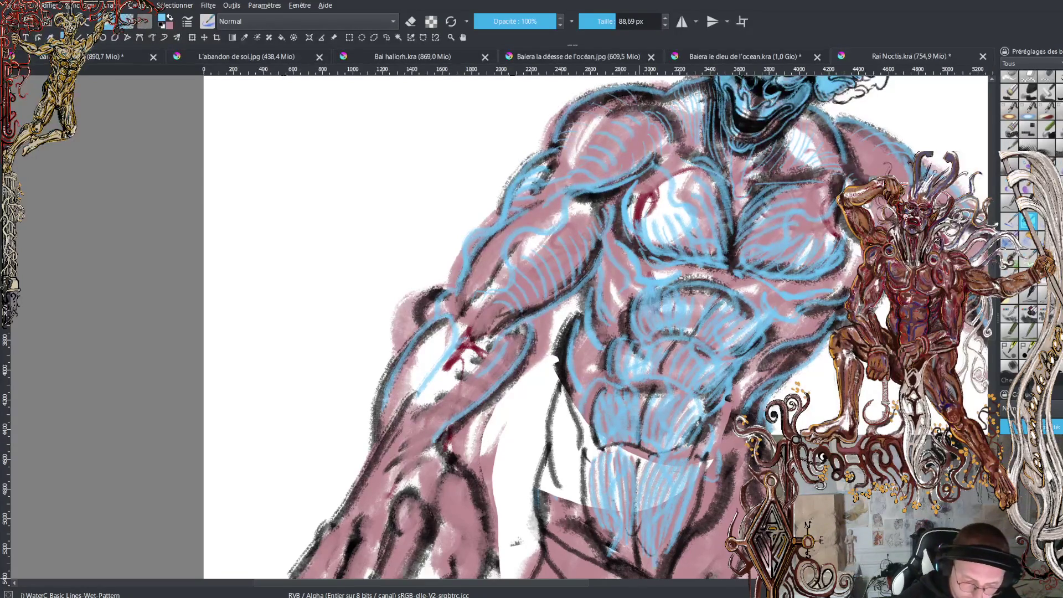
Return to pink, paint a stroke down the lower abdomen, and zoom out
key("x")
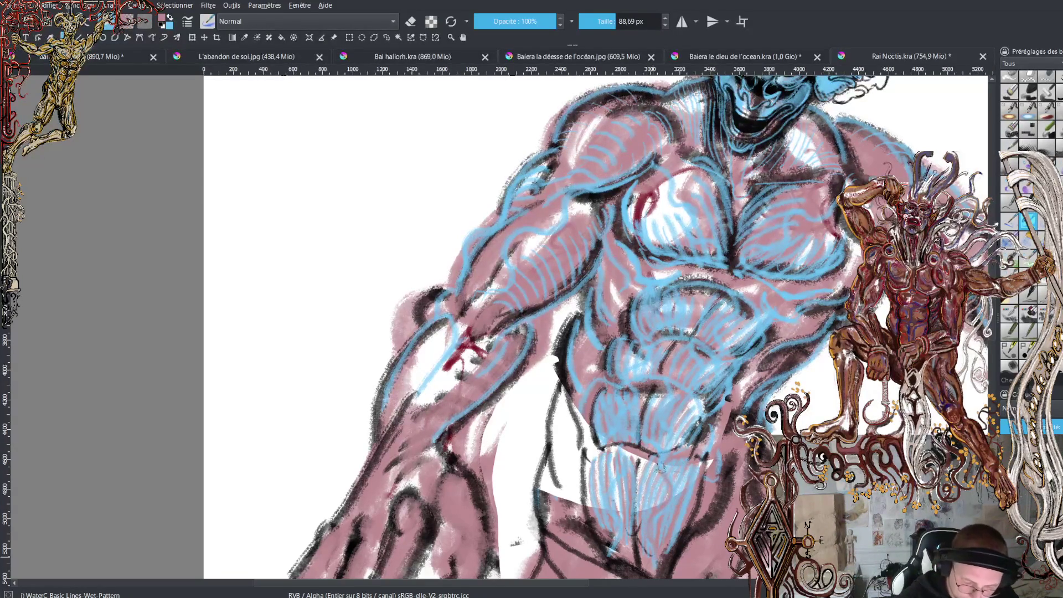
mouse_move(631, 458)
left_mouse_down()
mouse_move(614, 477)
mouse_move(621, 542)
left_mouse_up()
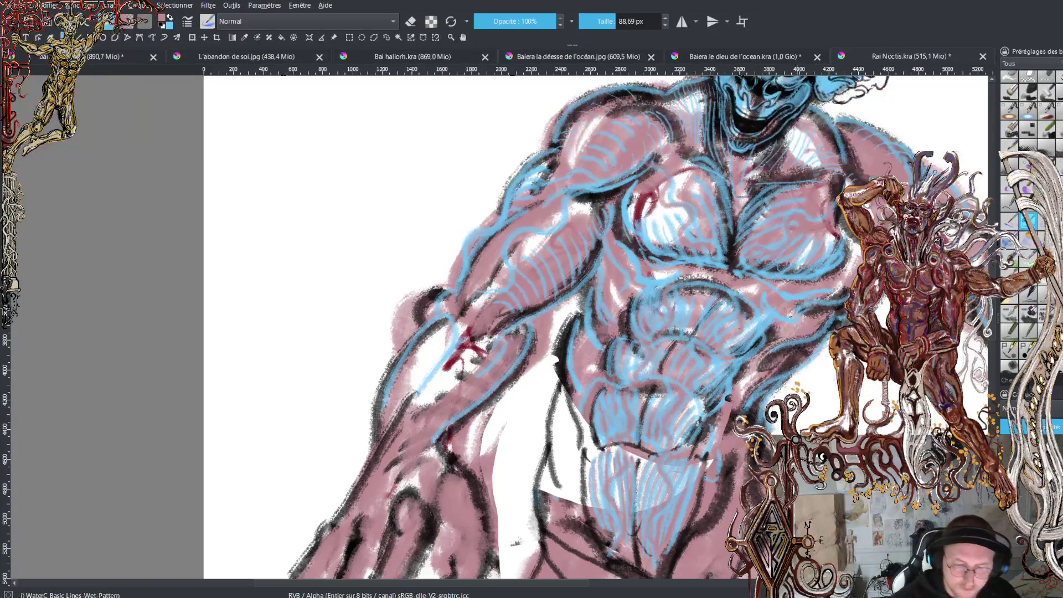
key("minus")
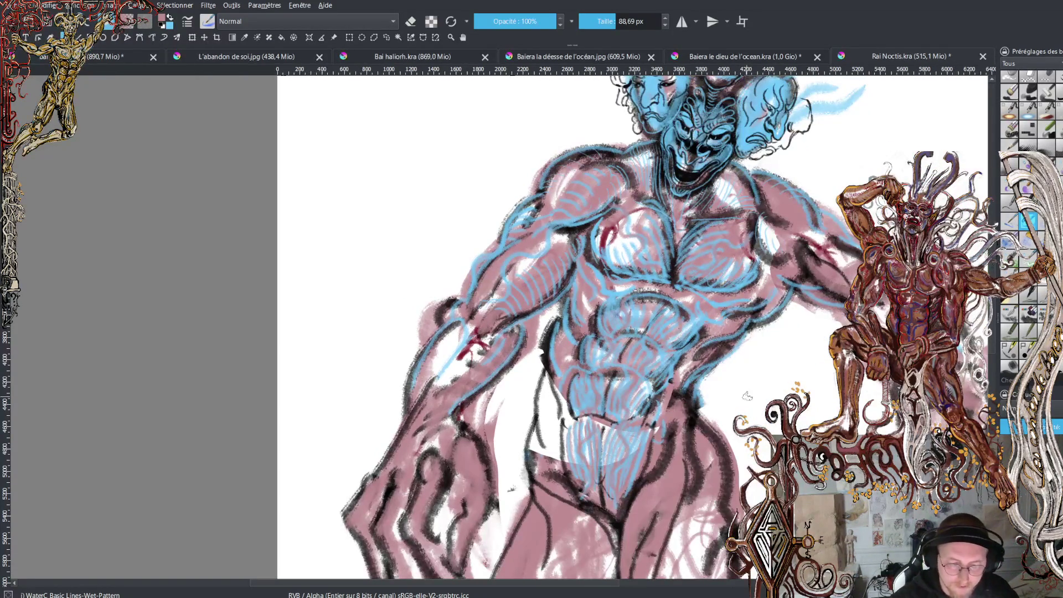
Brush a dark hip contour, then erase lightly along the hip, upper arm and shoulder edge
scroll(630, 326, "up", 3)
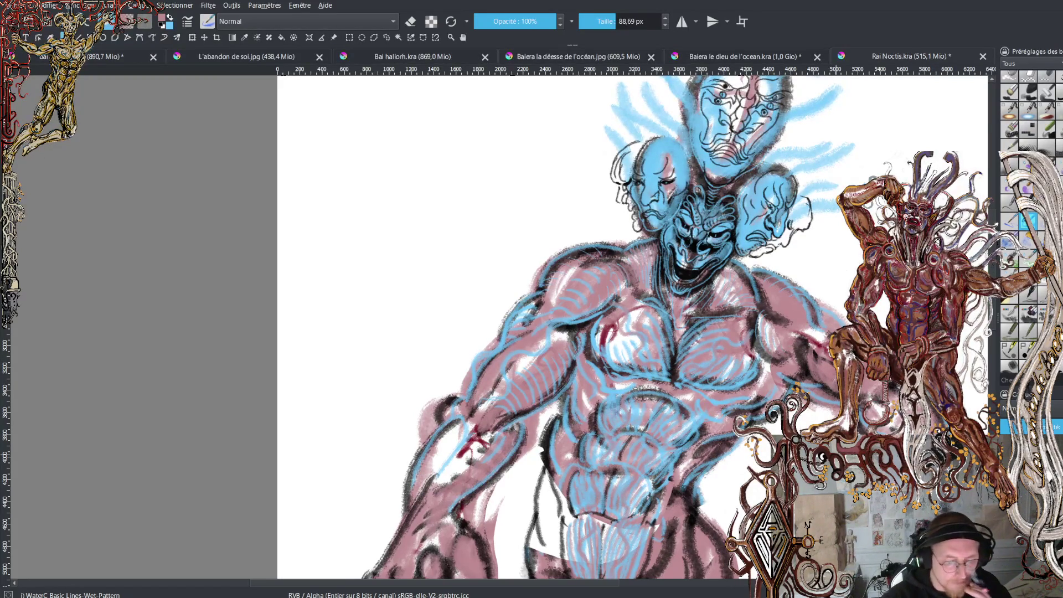
mouse_move(540, 479)
left_mouse_down()
mouse_move(562, 543)
mouse_move(545, 560)
mouse_move(555, 539)
mouse_move(539, 512)
mouse_move(568, 490)
mouse_move(547, 420)
mouse_move(552, 438)
left_mouse_up()
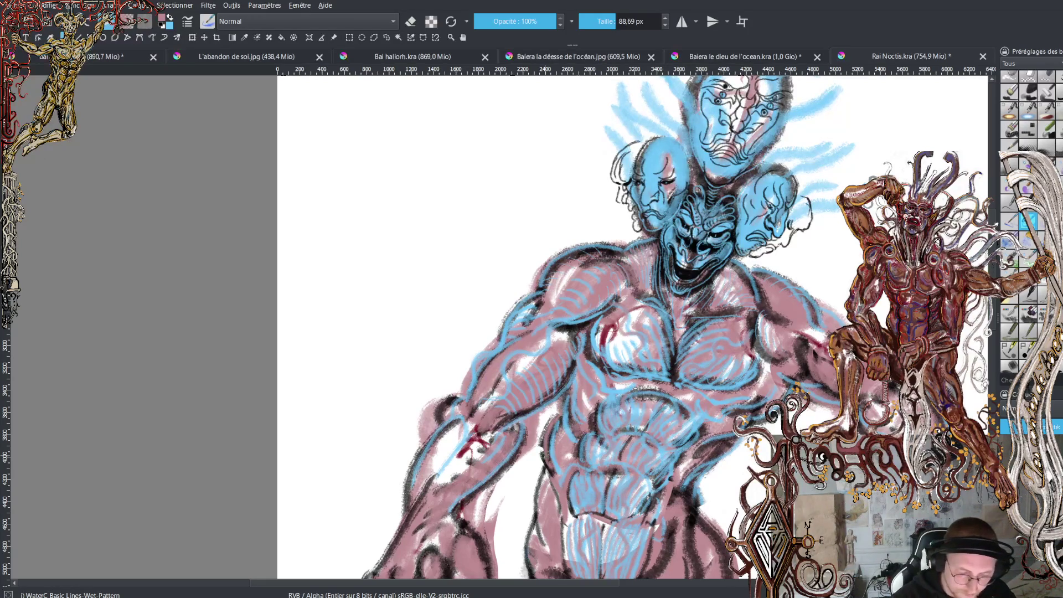
key("e")
left_click_drag(545, 468, 547, 419)
mouse_move(542, 458)
left_mouse_down()
mouse_move(546, 424)
mouse_move(536, 420)
mouse_move(527, 456)
mouse_move(534, 412)
mouse_move(512, 470)
mouse_move(458, 520)
mouse_move(482, 553)
mouse_move(482, 504)
mouse_move(496, 494)
mouse_move(495, 559)
mouse_move(455, 468)
mouse_move(403, 468)
mouse_move(407, 487)
mouse_move(427, 407)
mouse_move(424, 440)
mouse_move(451, 396)
mouse_move(419, 433)
left_mouse_up()
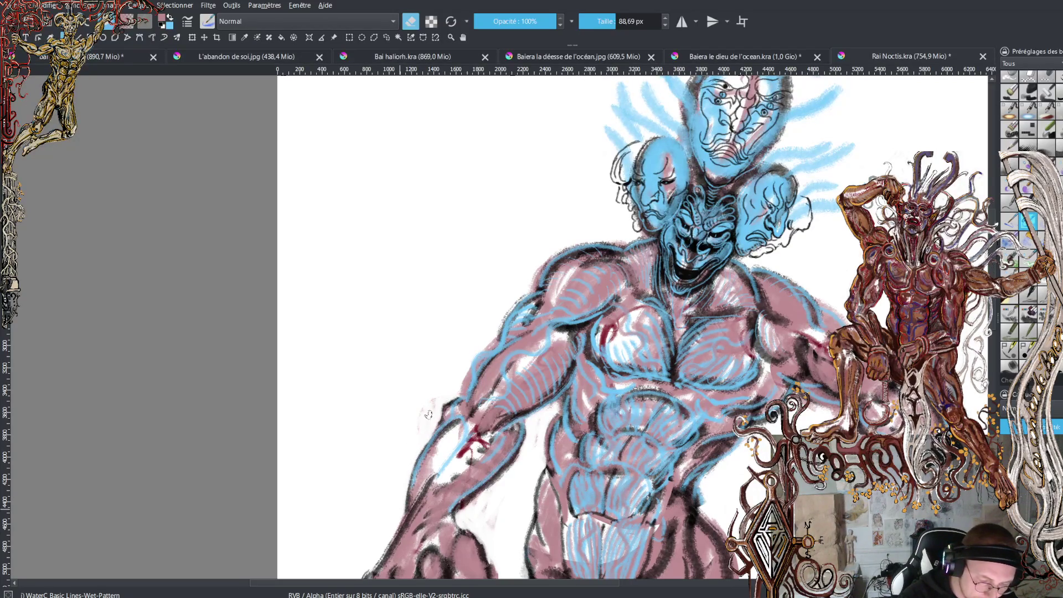
mouse_move(458, 396)
left_mouse_down()
mouse_move(467, 361)
mouse_move(545, 258)
mouse_move(533, 274)
mouse_move(605, 253)
left_mouse_up()
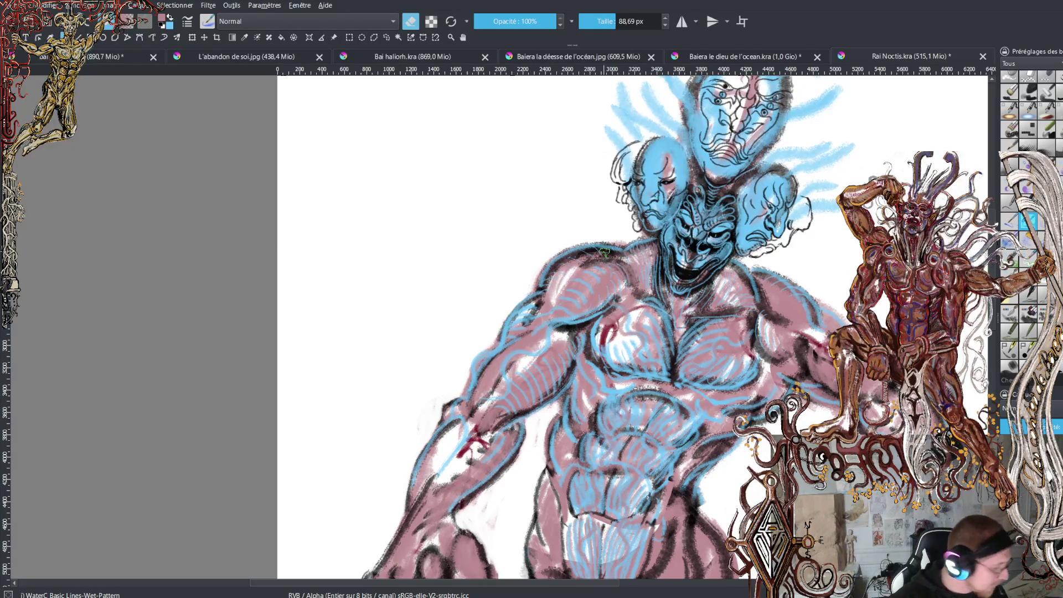
scroll(604, 252, "down", 5)
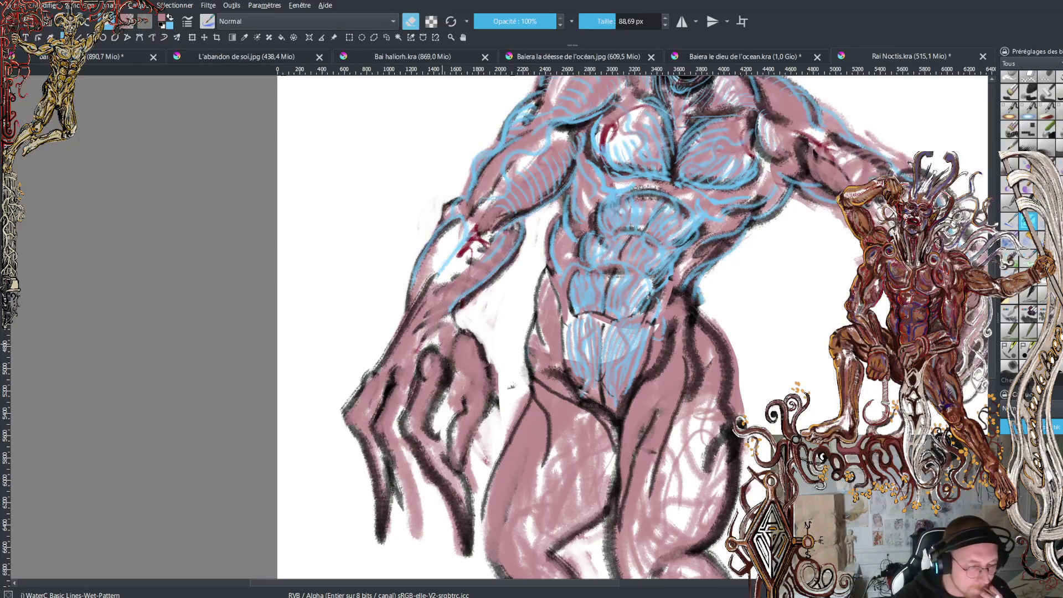
Erase dark strokes on the hand, then try blue finger strokes and undo them
mouse_move(427, 352)
left_mouse_down()
mouse_move(404, 365)
mouse_move(428, 353)
mouse_move(425, 364)
mouse_move(382, 374)
mouse_move(390, 380)
mouse_move(355, 374)
left_mouse_up()
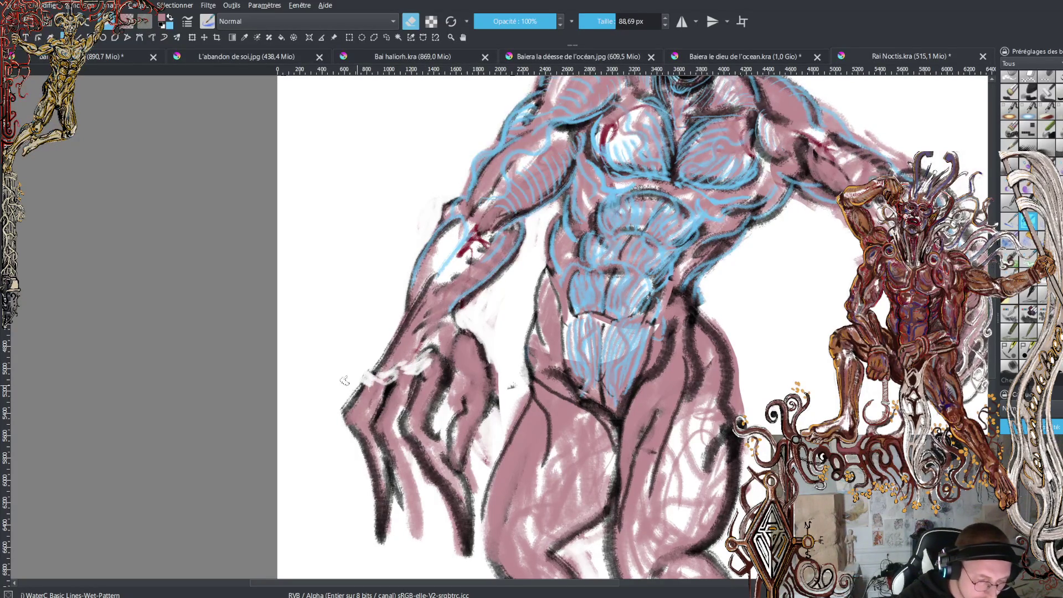
mouse_move(422, 362)
left_mouse_down()
mouse_move(420, 377)
mouse_move(405, 380)
mouse_move(437, 364)
mouse_move(412, 376)
mouse_move(373, 365)
mouse_move(349, 382)
mouse_move(352, 401)
mouse_move(344, 387)
mouse_move(374, 412)
mouse_move(370, 423)
mouse_move(392, 388)
mouse_move(387, 404)
left_mouse_up()
key("e")
key("x")
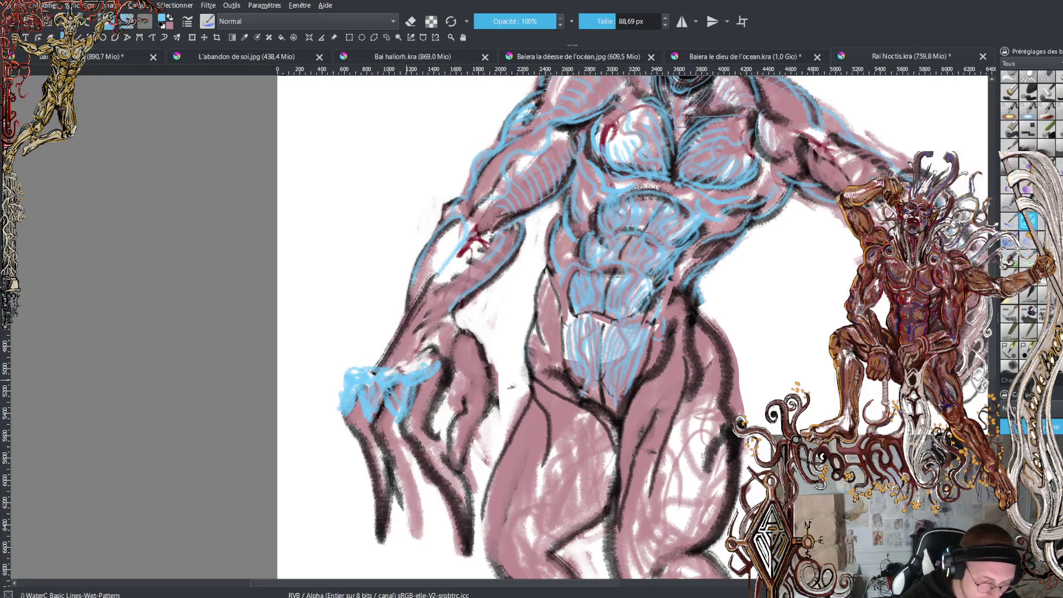
mouse_move(404, 365)
left_mouse_down()
mouse_move(410, 399)
mouse_move(388, 404)
left_mouse_up()
key("ctrl+z")
mouse_move(404, 343)
left_mouse_down()
mouse_move(366, 382)
mouse_move(382, 410)
mouse_move(368, 410)
mouse_move(398, 377)
mouse_move(384, 429)
left_mouse_up()
mouse_move(411, 380)
left_mouse_down()
mouse_move(408, 414)
mouse_move(385, 434)
left_mouse_up()
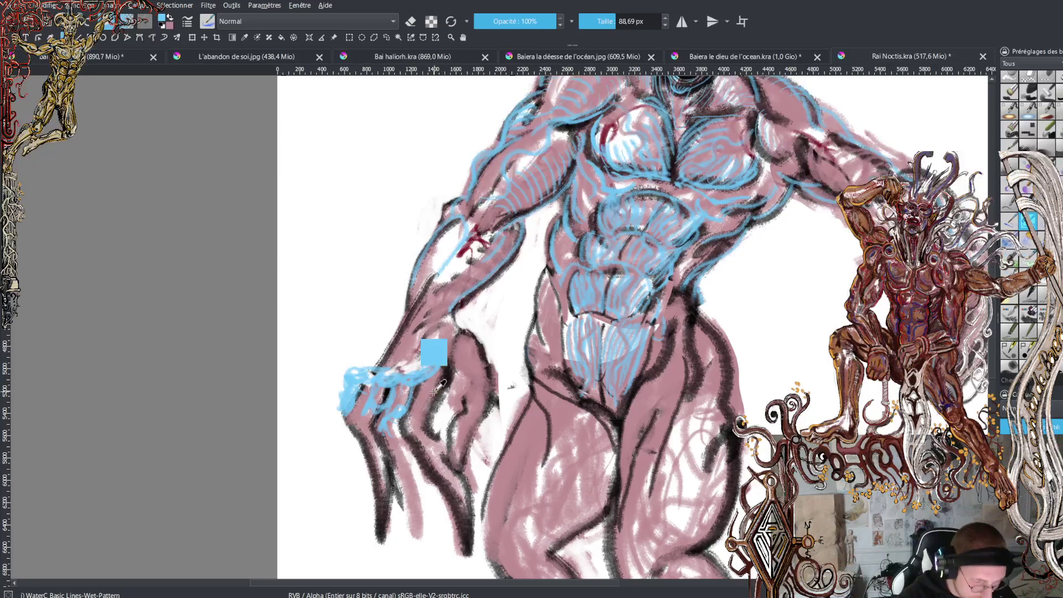
key("ctrl+z")
key("ctrl+z")
key("ctrl+z")
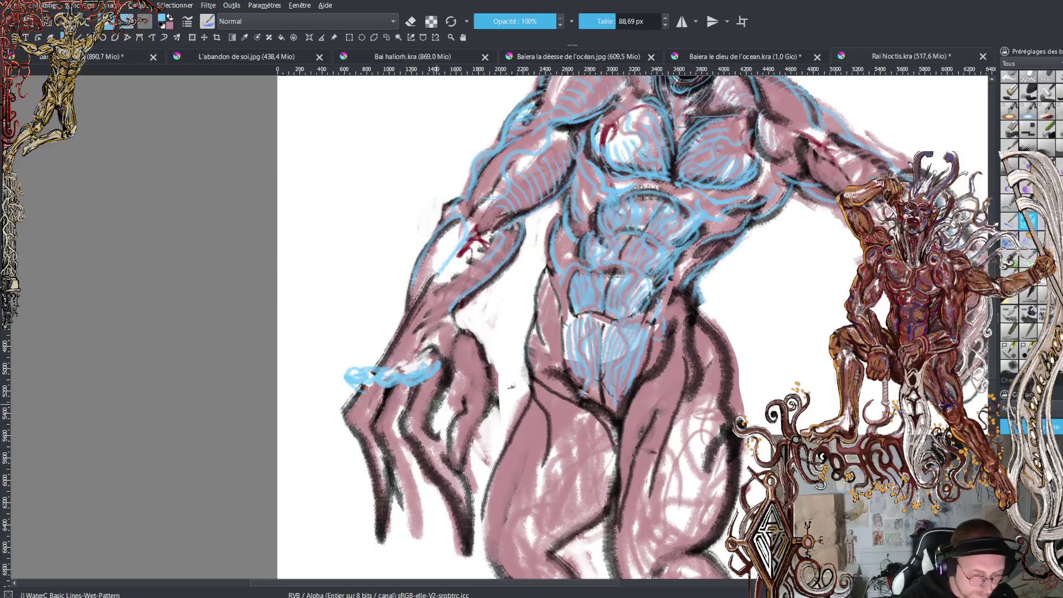
key("ctrl+z")
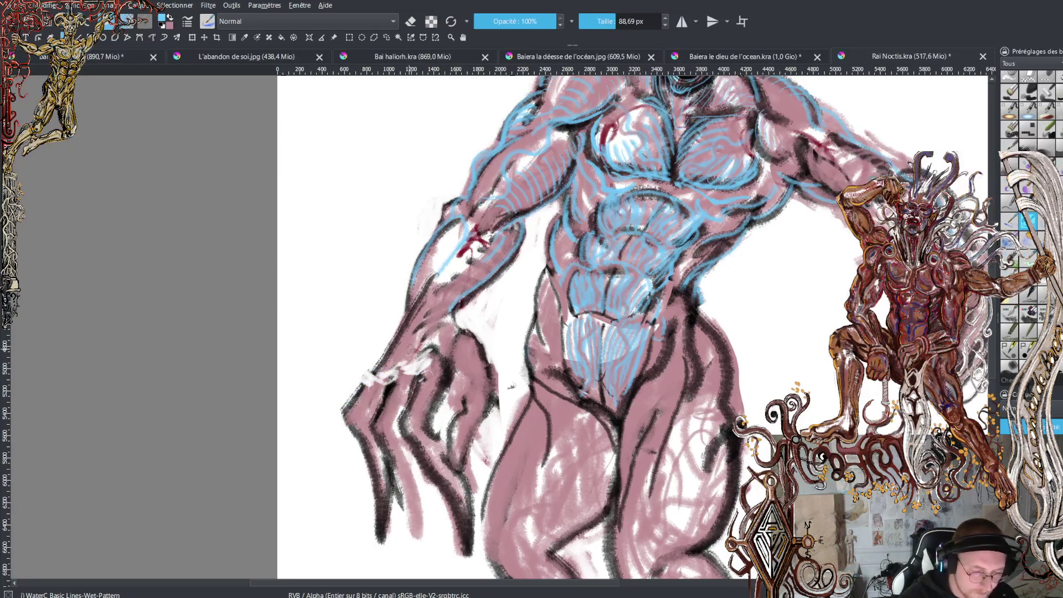
Hatch the fingers in blue, cover the lines with pink, and add black finger contours
mouse_move(457, 323)
left_mouse_down()
mouse_move(448, 354)
mouse_move(462, 332)
mouse_move(492, 405)
mouse_move(451, 476)
left_mouse_up()
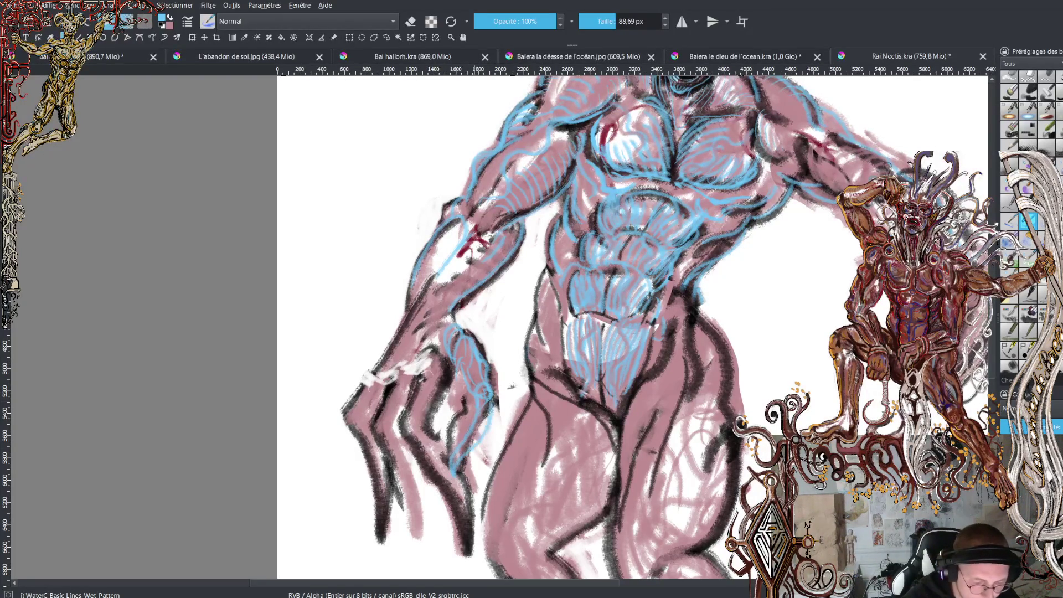
key("x")
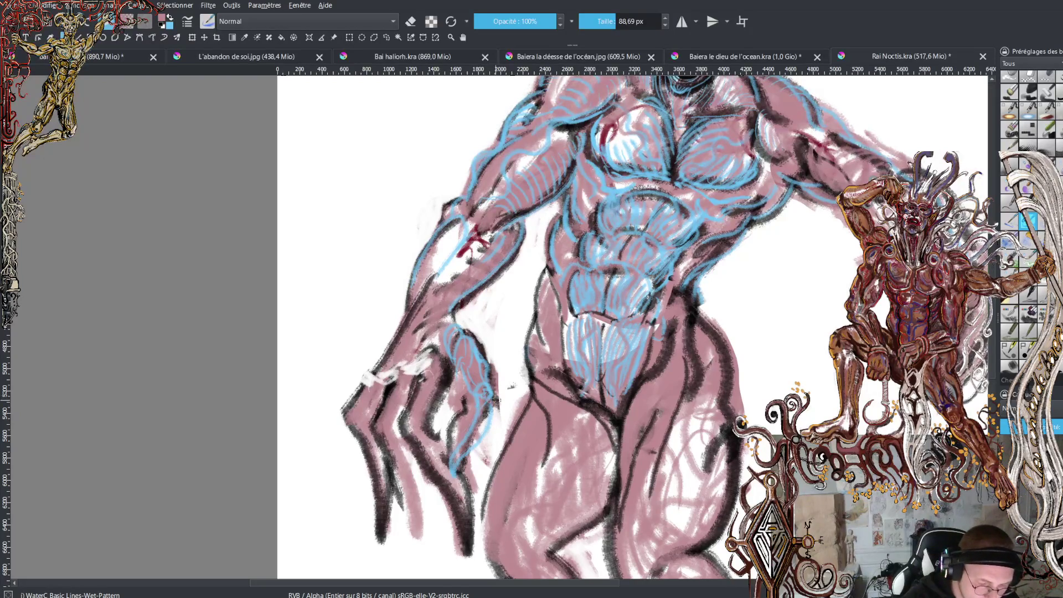
left_click_drag(489, 414, 457, 455)
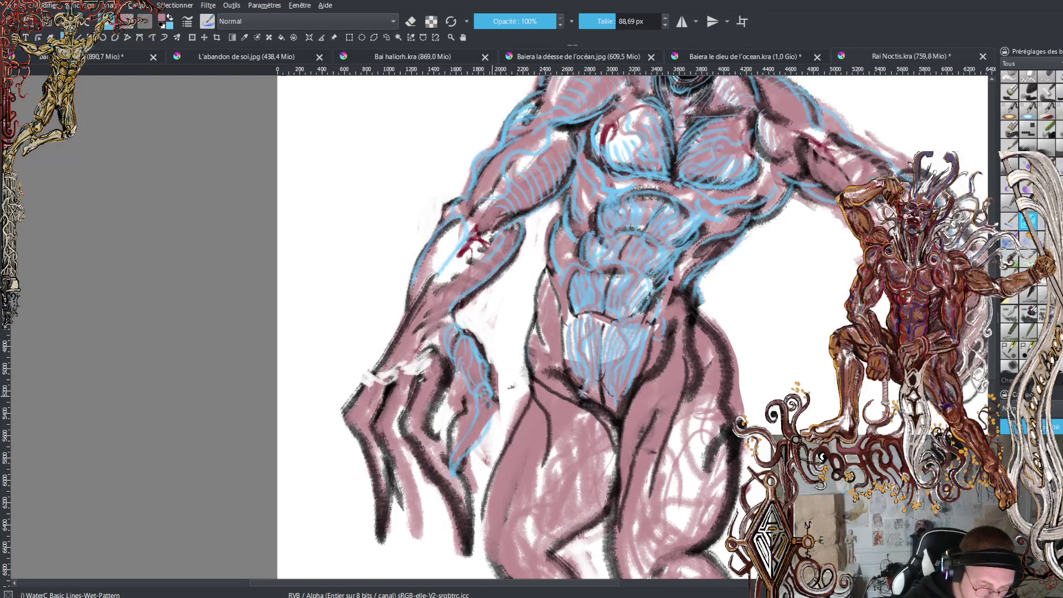
left_click_drag(474, 393, 466, 364)
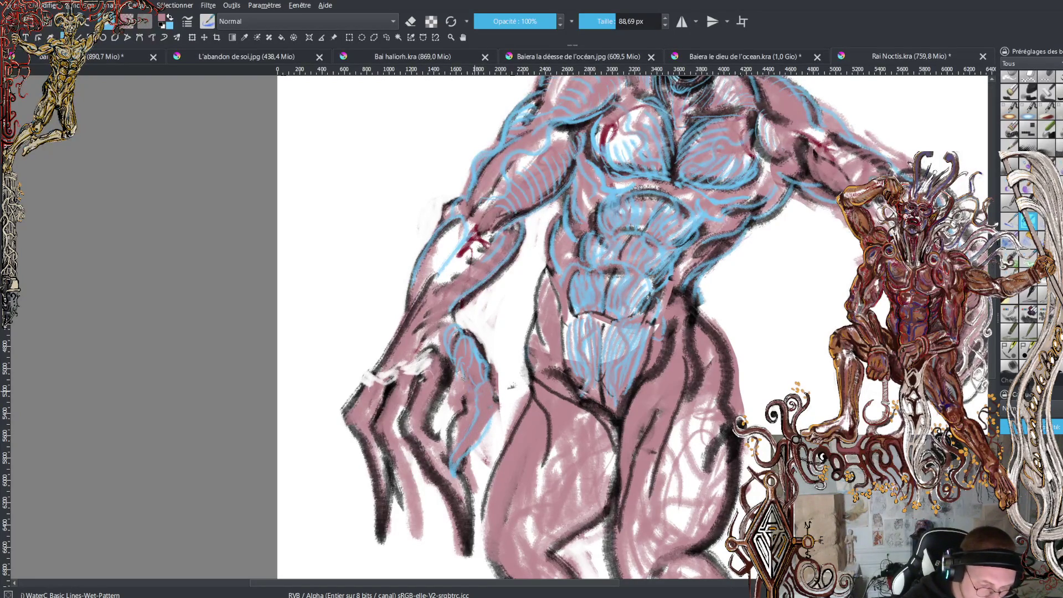
key("x")
key("d")
mouse_move(469, 377)
left_mouse_down()
mouse_move(460, 344)
mouse_move(471, 332)
mouse_move(453, 349)
mouse_move(465, 329)
mouse_move(451, 316)
left_mouse_up()
mouse_move(467, 389)
left_mouse_down()
mouse_move(457, 368)
mouse_move(471, 411)
mouse_move(450, 467)
mouse_move(494, 429)
mouse_move(497, 396)
mouse_move(487, 385)
mouse_move(479, 415)
left_mouse_up()
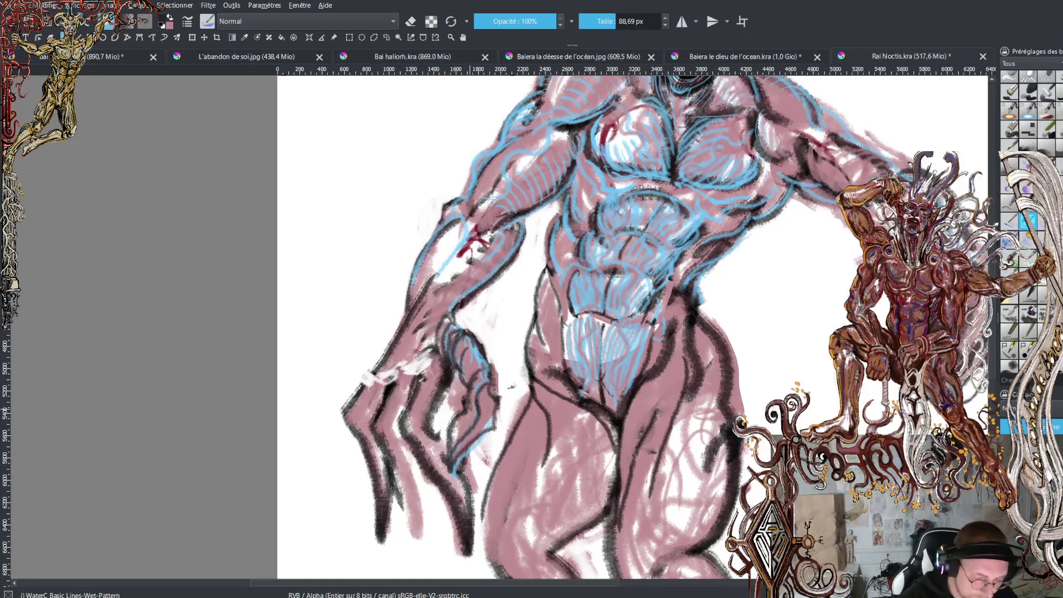
Erase between the fingers, then enlarge the eraser to about 327 px and erase the hand
left_click(410, 21)
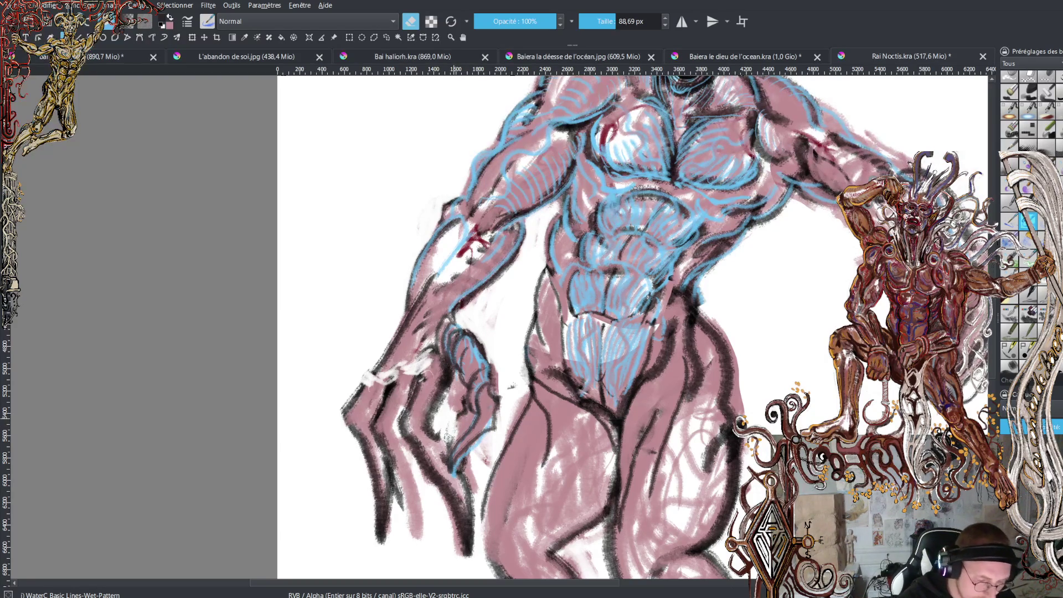
mouse_move(451, 418)
left_mouse_down()
mouse_move(446, 382)
mouse_move(420, 423)
mouse_move(440, 397)
mouse_move(447, 404)
mouse_move(451, 355)
left_mouse_up()
mouse_move(438, 390)
left_mouse_down()
mouse_move(414, 410)
mouse_move(433, 394)
left_mouse_up()
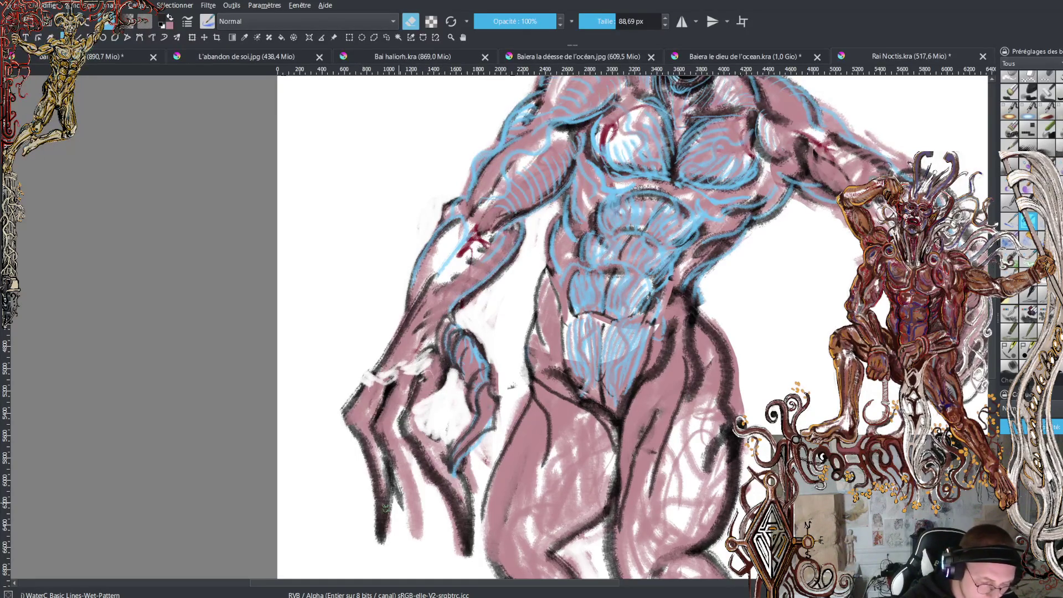
mouse_move(435, 486)
left_mouse_down()
mouse_move(476, 454)
mouse_move(459, 531)
mouse_move(427, 514)
mouse_move(423, 443)
mouse_move(385, 526)
mouse_move(351, 426)
mouse_move(362, 384)
left_mouse_up()
mouse_move(407, 388)
left_mouse_down()
mouse_move(428, 387)
mouse_move(435, 363)
mouse_move(377, 352)
mouse_move(389, 316)
left_mouse_up()
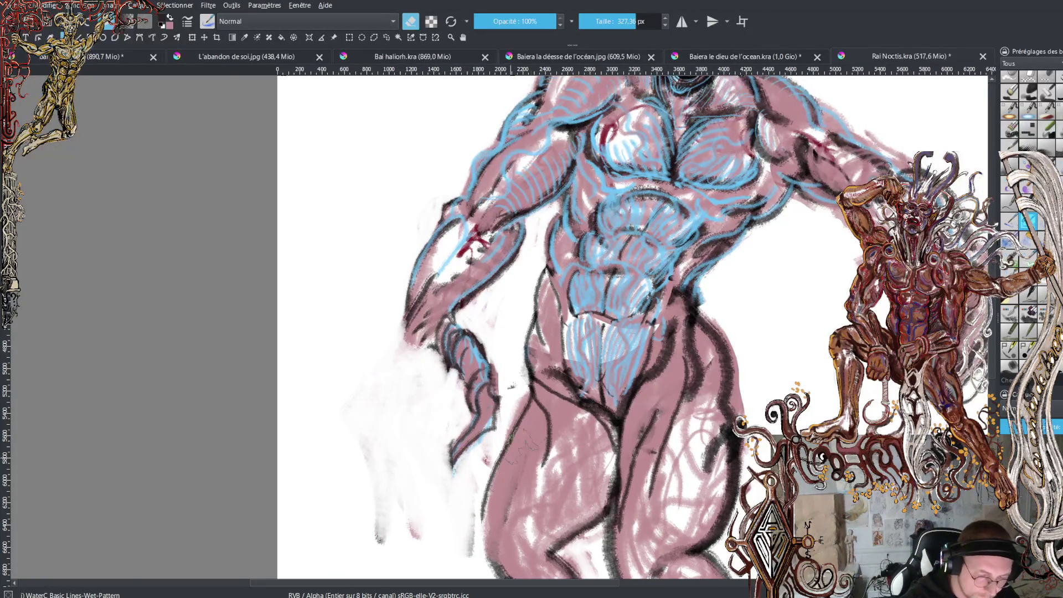
Replace the old fingers with a larger pink hand outlined in dark along its edge and wrist
scroll(493, 471, "down", 3)
scroll(463, 344, "up", 1)
left_click_drag(465, 343, 489, 389)
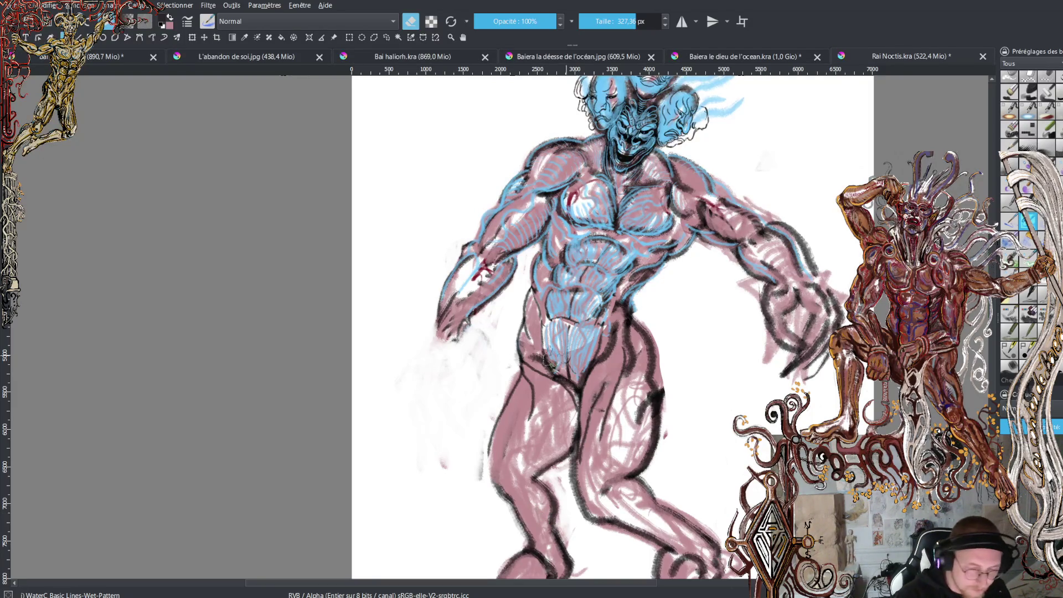
key("e")
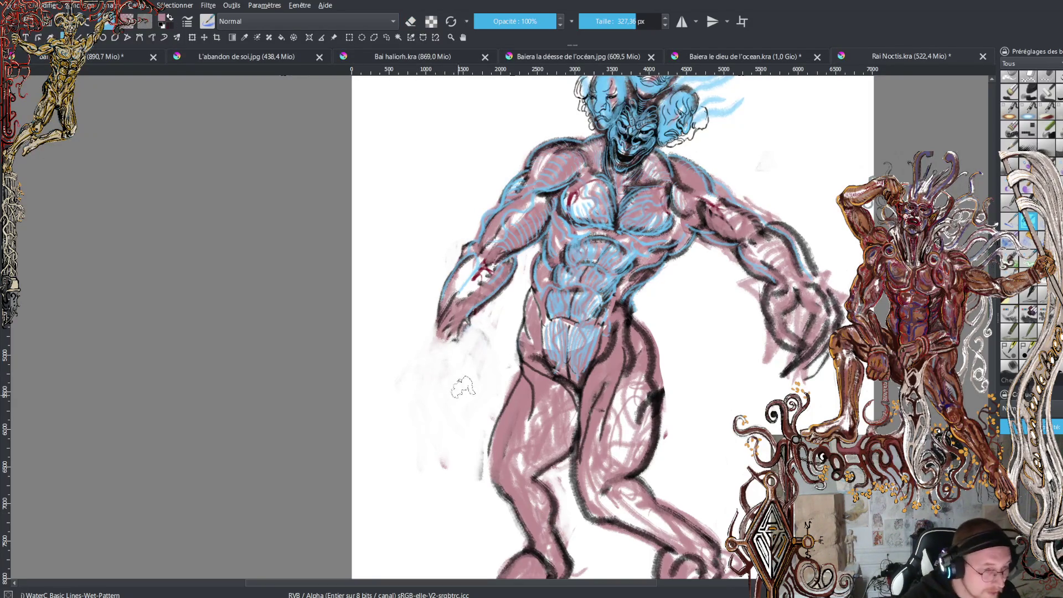
mouse_move(424, 328)
left_mouse_down()
mouse_move(442, 357)
mouse_move(453, 336)
left_mouse_up()
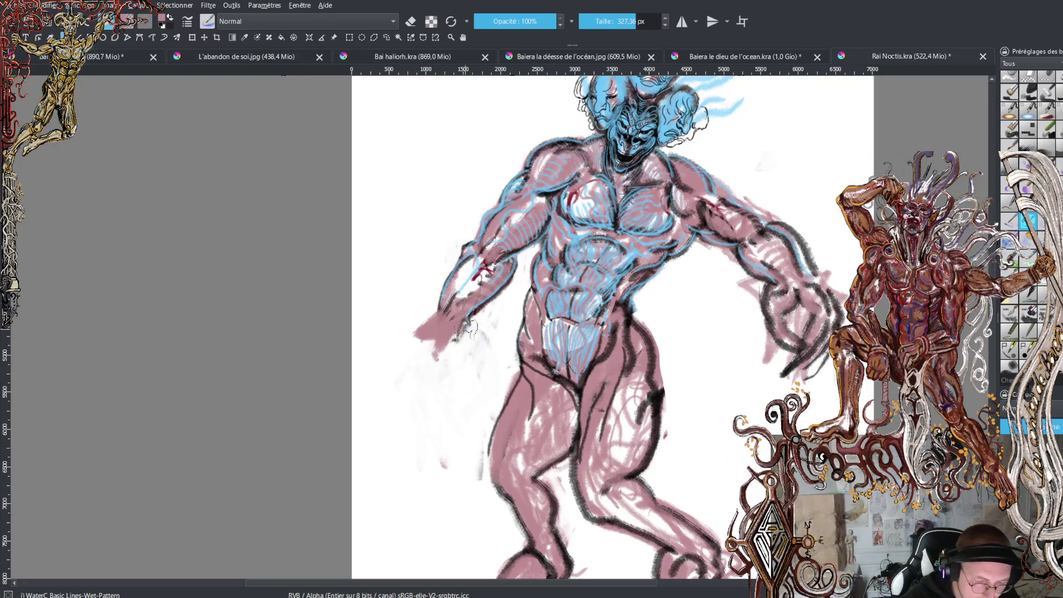
mouse_move(434, 326)
left_mouse_down()
mouse_move(425, 308)
mouse_move(381, 332)
left_mouse_up()
mouse_move(373, 372)
left_mouse_down()
mouse_move(406, 347)
mouse_move(396, 347)
mouse_move(400, 368)
mouse_move(425, 352)
mouse_move(422, 338)
mouse_move(452, 348)
mouse_move(438, 360)
mouse_move(461, 339)
mouse_move(431, 354)
mouse_move(457, 333)
mouse_move(421, 306)
mouse_move(393, 338)
mouse_move(425, 301)
mouse_move(403, 307)
mouse_move(376, 341)
mouse_move(406, 368)
mouse_move(387, 365)
mouse_move(401, 357)
mouse_move(412, 371)
mouse_move(406, 355)
mouse_move(449, 311)
left_mouse_up()
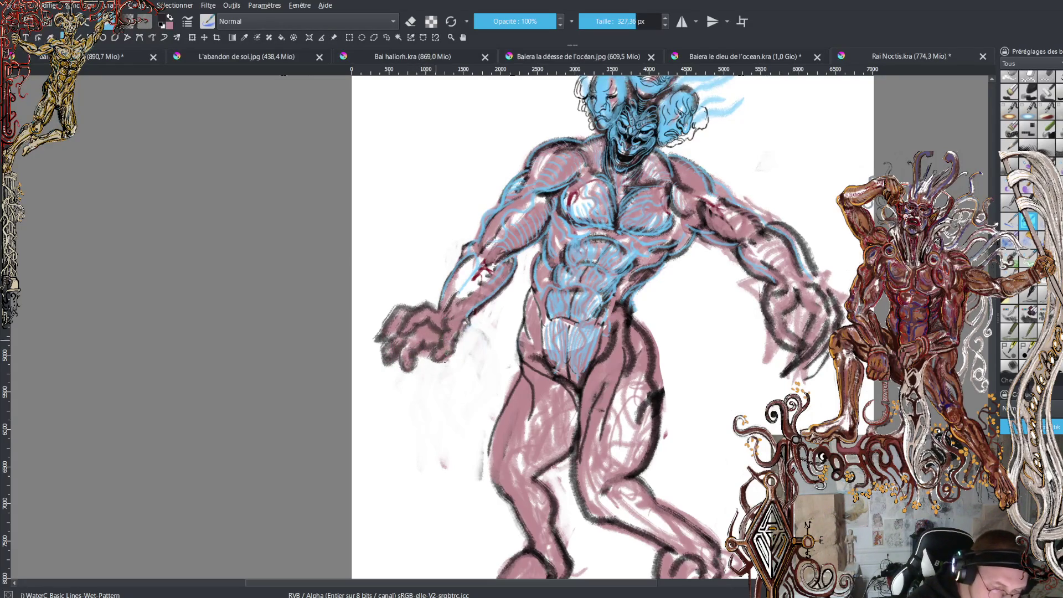
left_click_drag(414, 342, 464, 337)
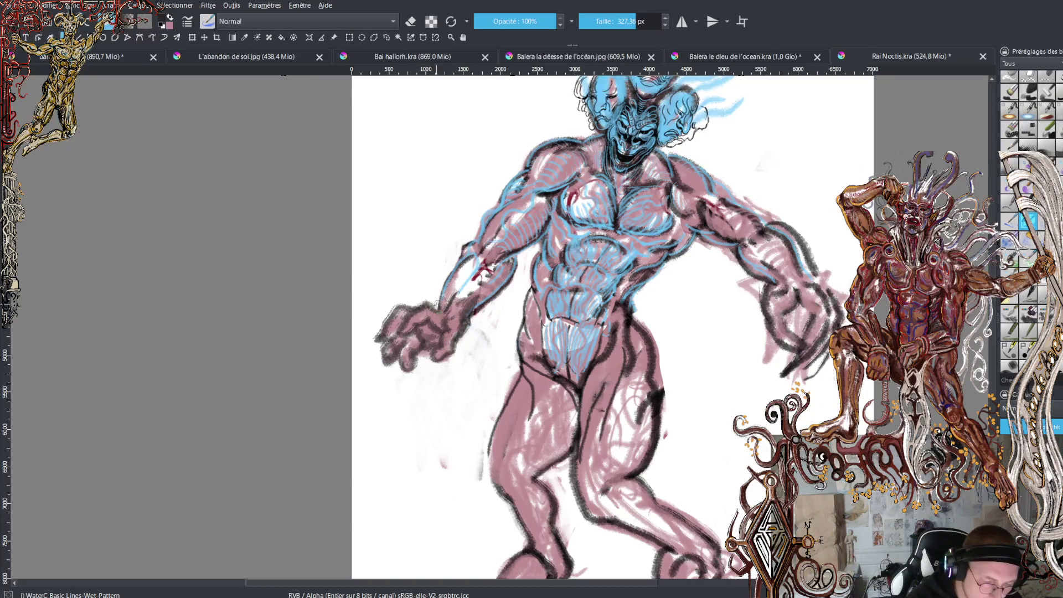
mouse_move(454, 271)
left_mouse_down()
mouse_move(440, 306)
mouse_move(459, 274)
mouse_move(438, 301)
mouse_move(474, 289)
left_mouse_up()
Erase stray marks along the right forearm and trim the right hip and thigh edge
key("x")
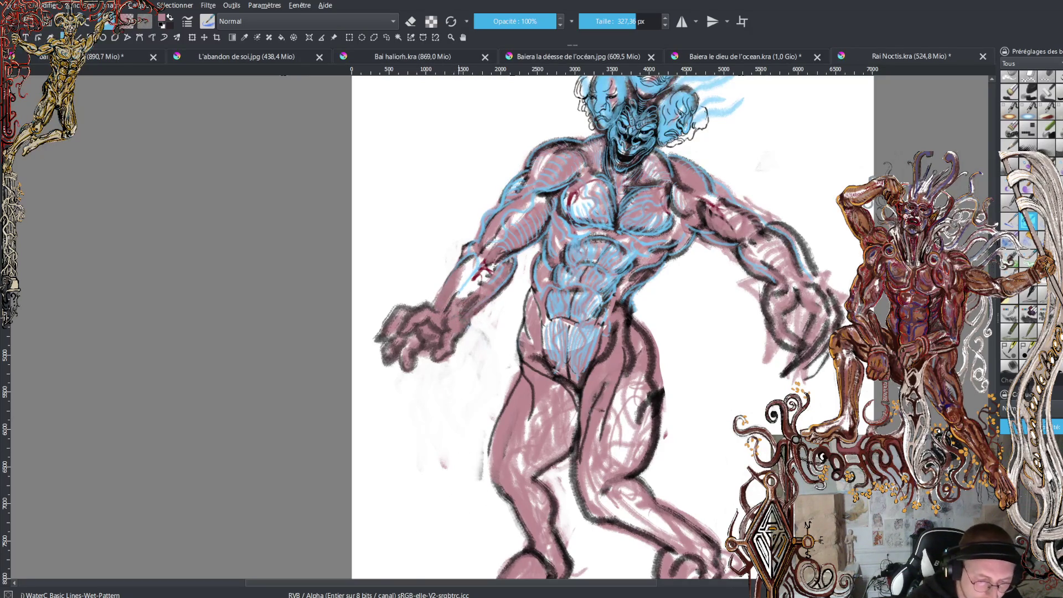
key("e")
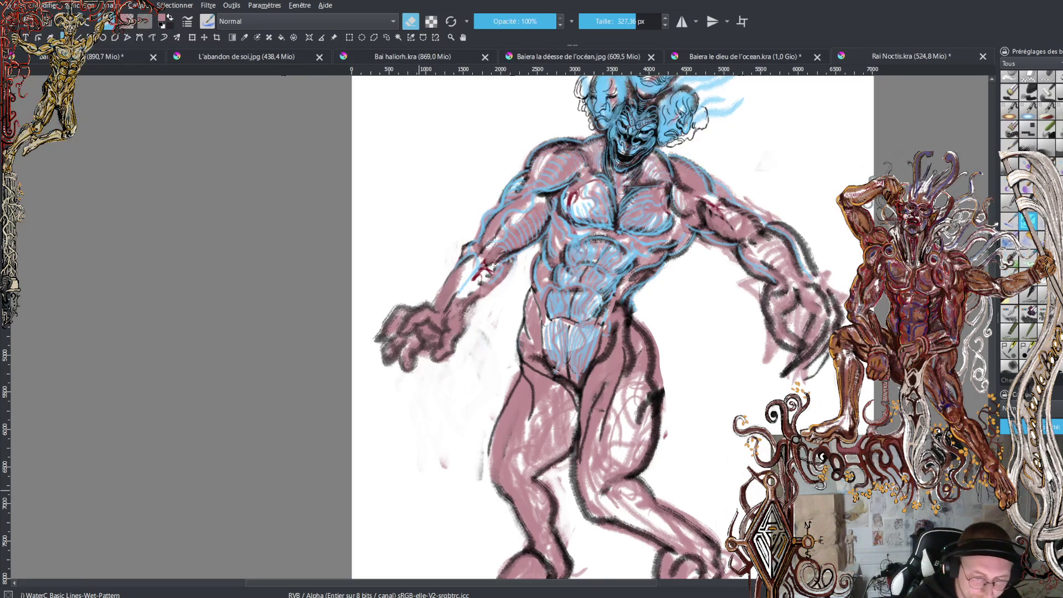
mouse_move(785, 218)
left_mouse_down()
mouse_move(777, 227)
mouse_move(816, 260)
left_mouse_up()
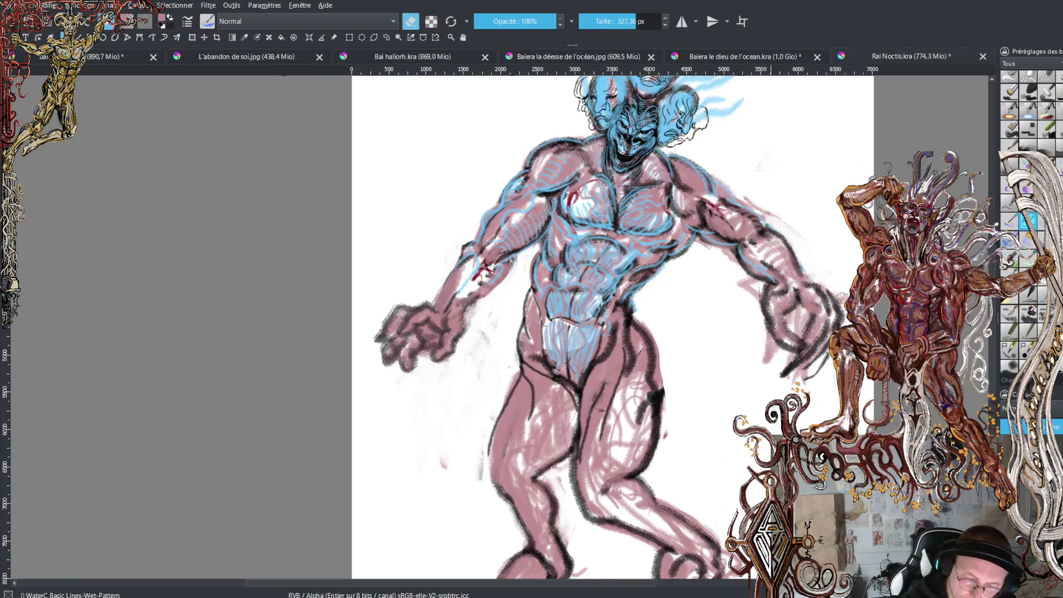
left_click_drag(756, 202, 734, 188)
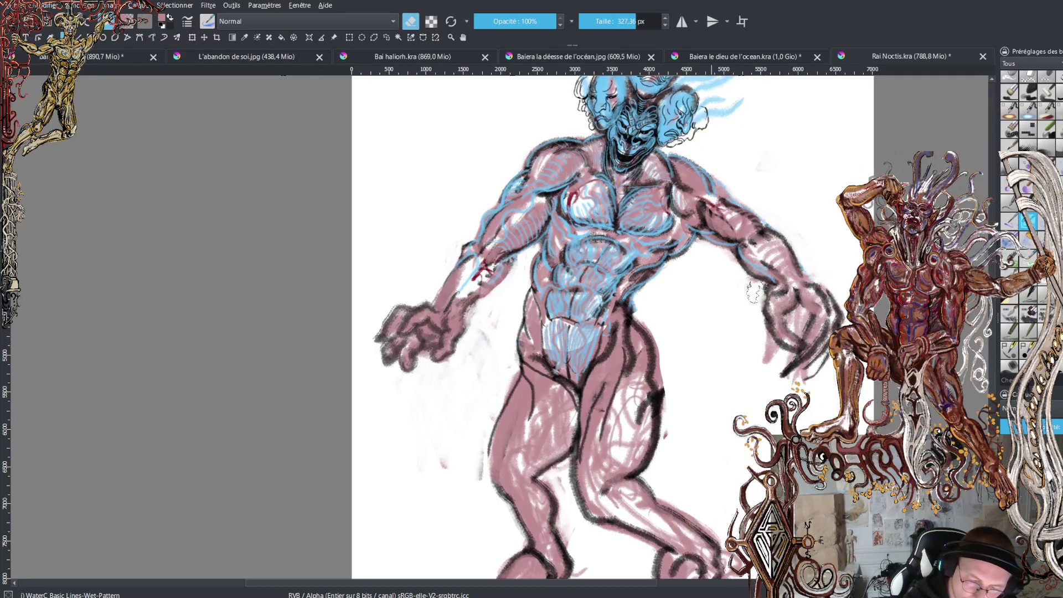
left_click_drag(764, 296, 776, 426)
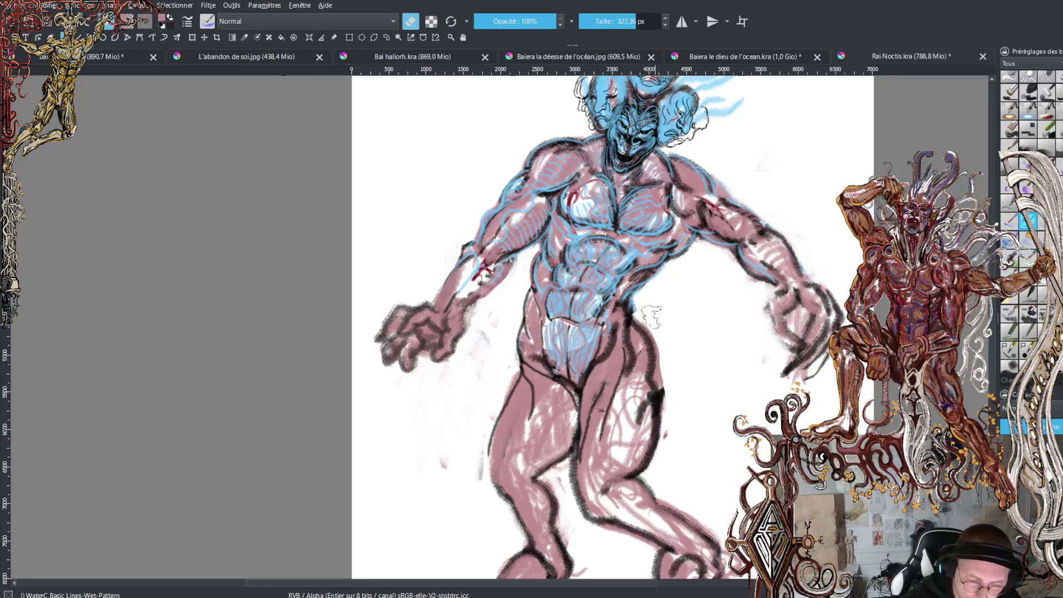
mouse_move(664, 350)
left_mouse_down()
mouse_move(658, 457)
mouse_move(659, 443)
mouse_move(640, 472)
left_mouse_up()
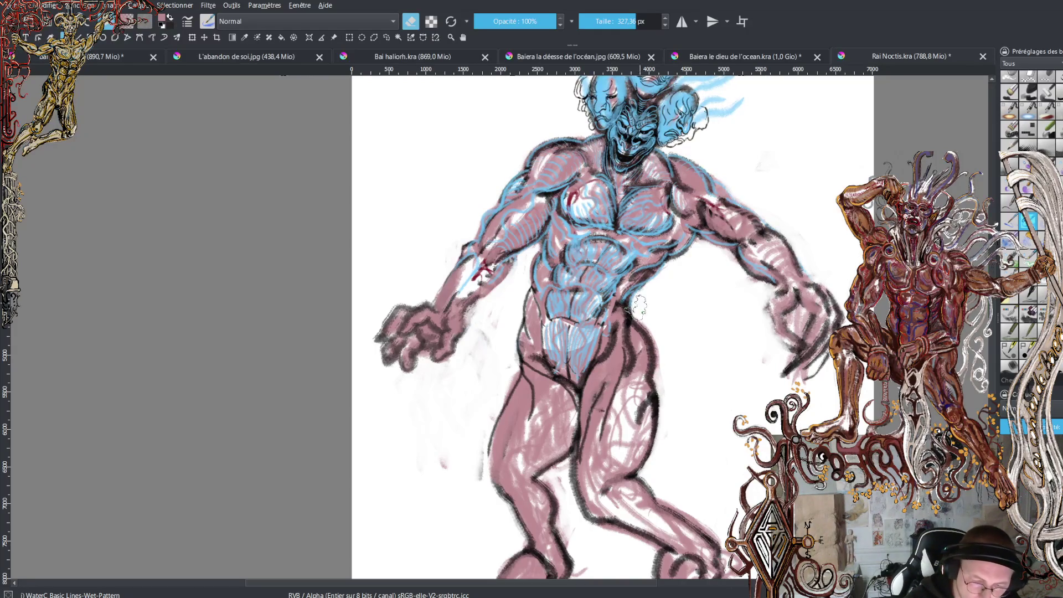
scroll(791, 368, "down", 5)
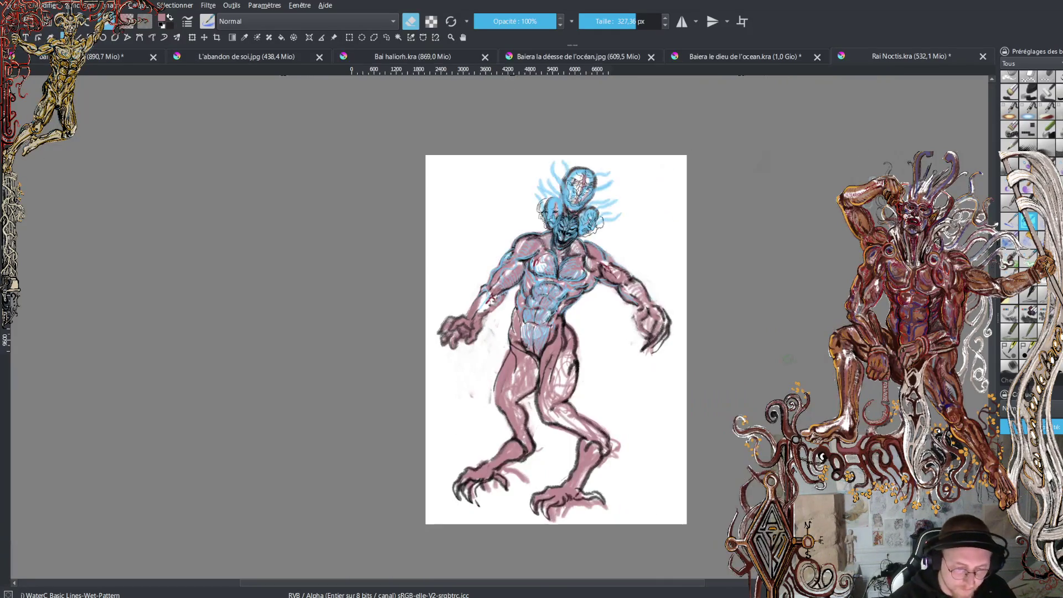
Zoom in closer so the redrawn left hand and pink torso fill the view
scroll(792, 368, "up", 5)
key("ctrl+plus")
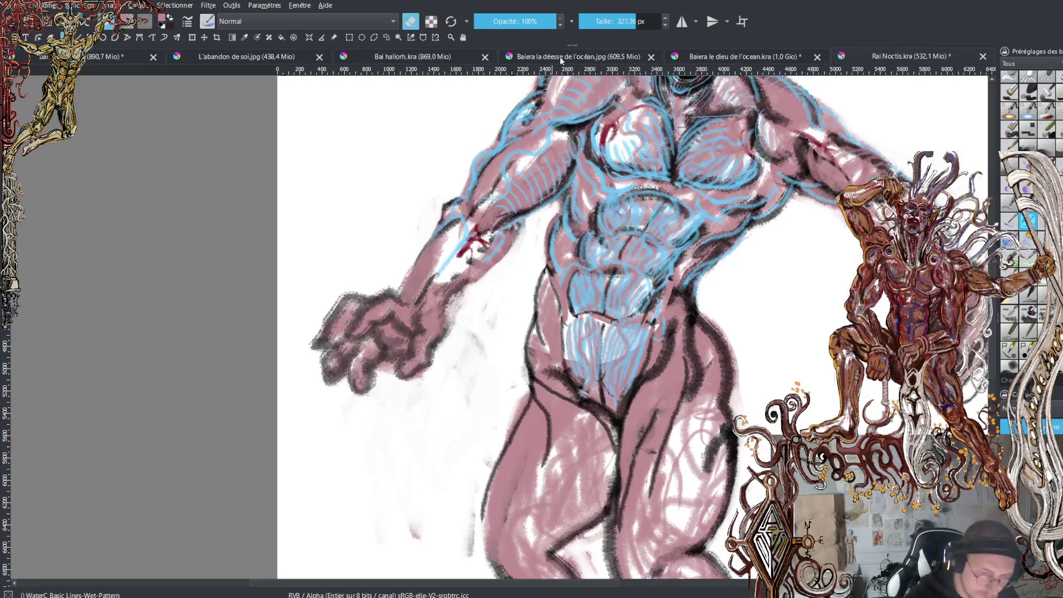
Shrink the brush to about 120 px and erase light streaks on the knuckles
left_click(619, 21)
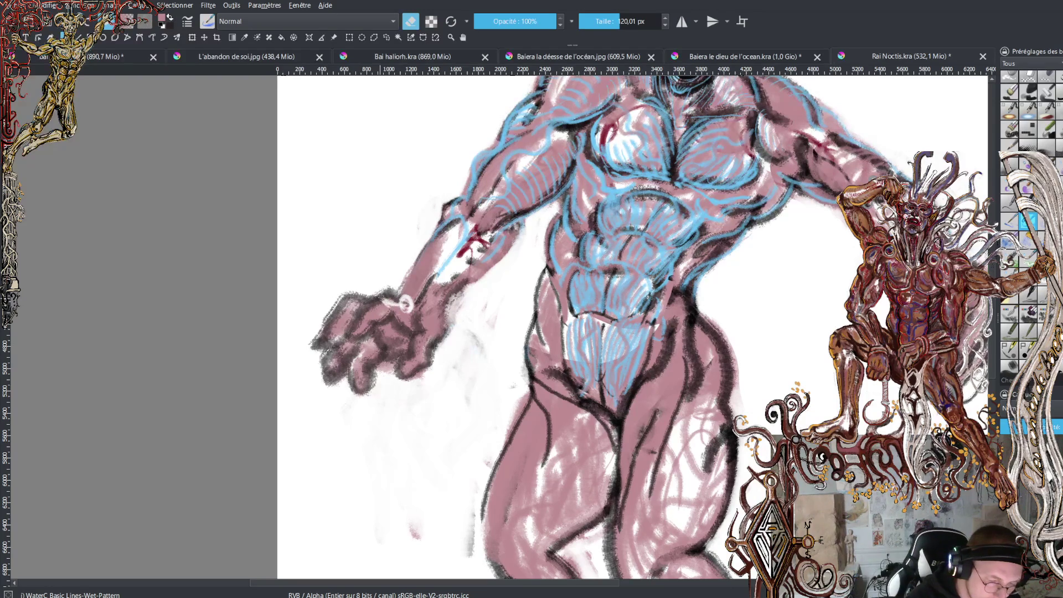
mouse_move(366, 314)
left_mouse_down()
mouse_move(349, 335)
mouse_move(362, 320)
left_mouse_up()
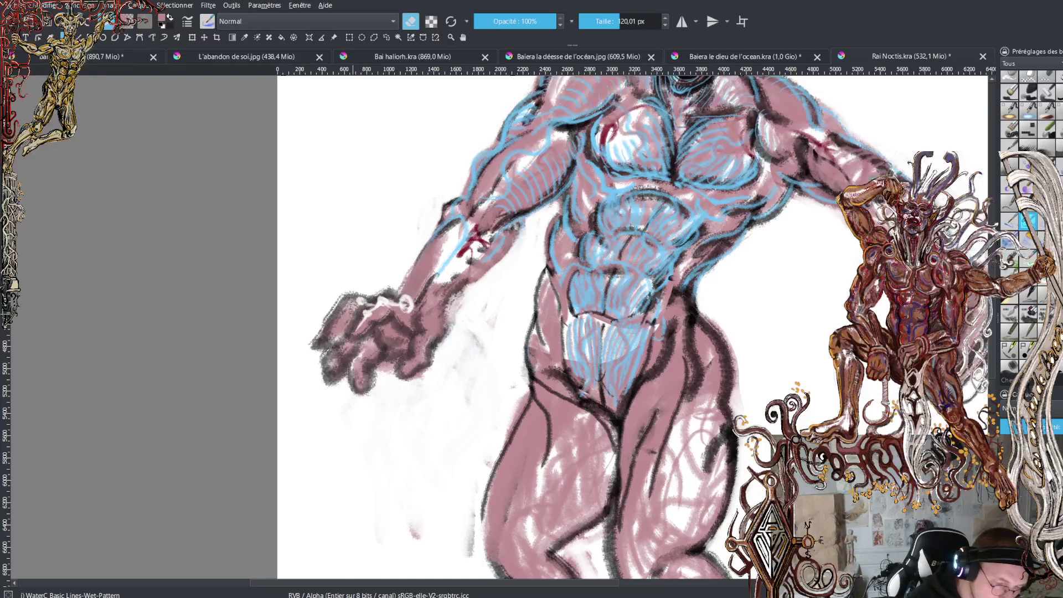
left_click_drag(340, 311, 334, 332)
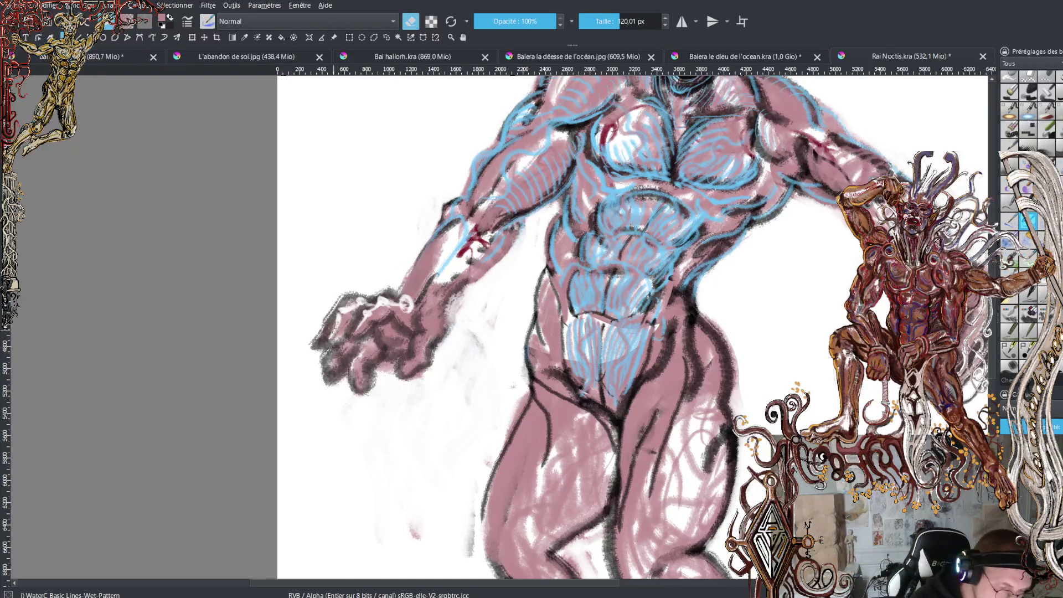
Paint dark strokes over the hand, lower fingers and its lower-right edge
key("e")
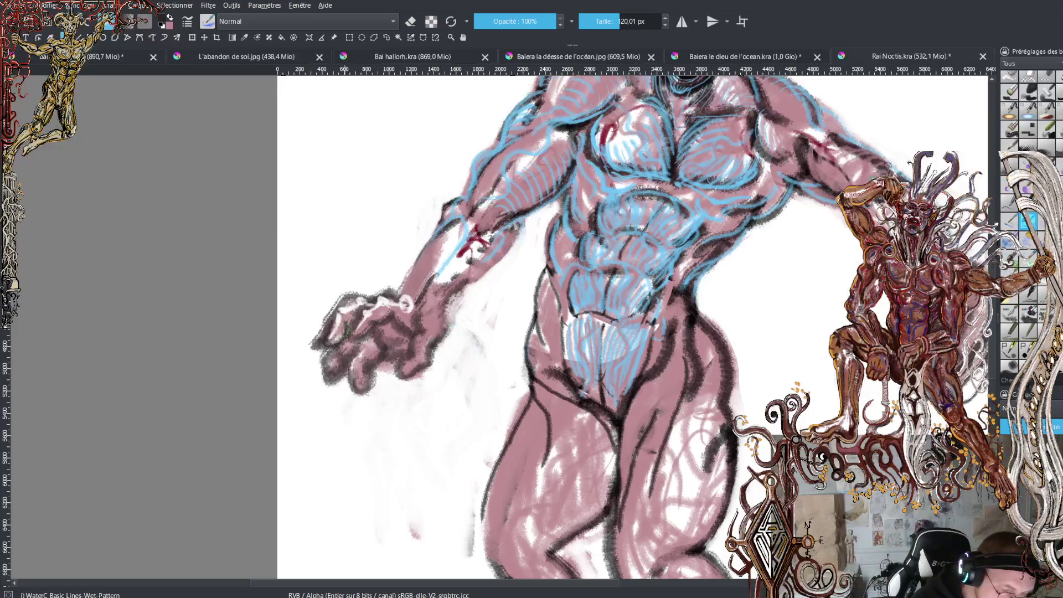
mouse_move(339, 304)
left_mouse_down()
mouse_move(393, 303)
mouse_move(379, 294)
left_mouse_up()
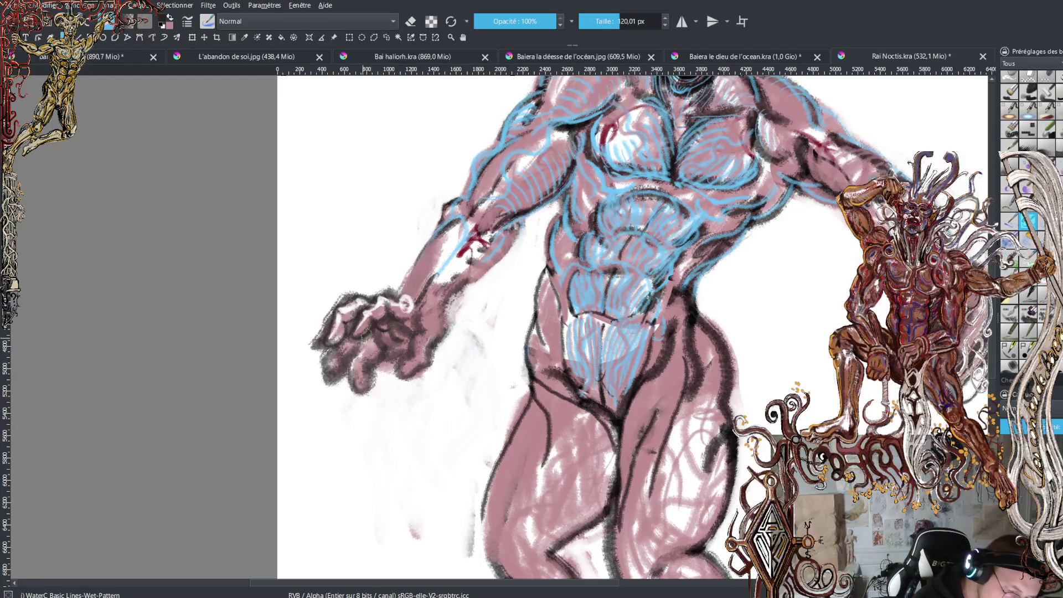
left_click_drag(365, 335, 330, 374)
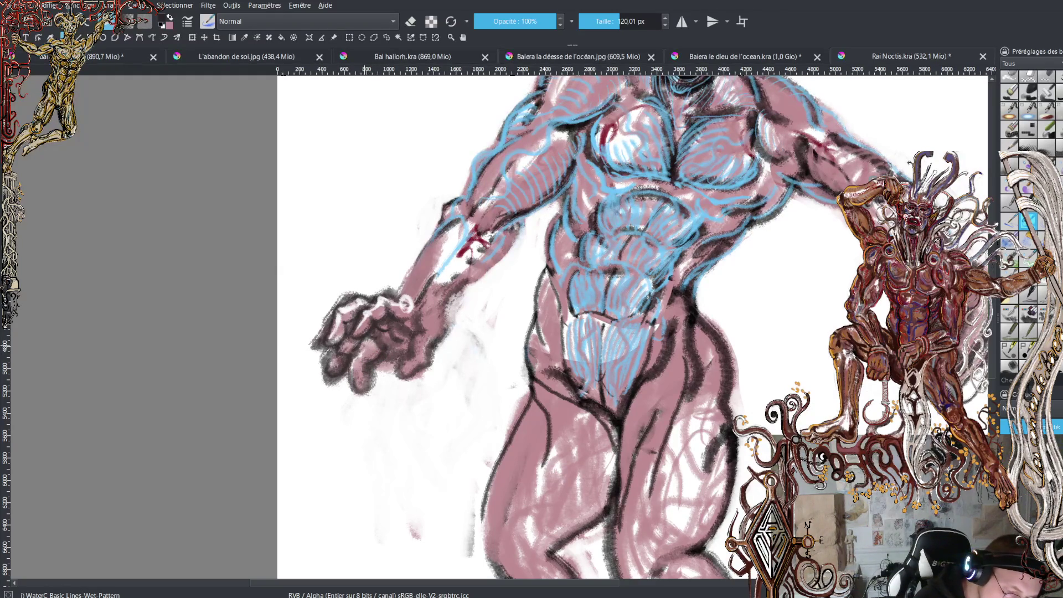
left_click_drag(361, 349, 355, 358)
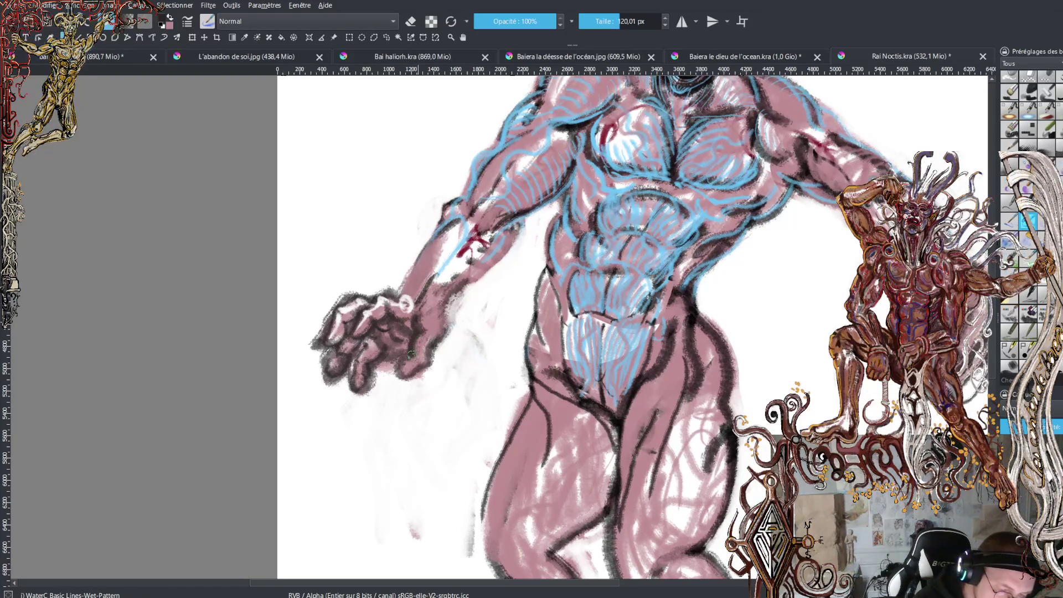
mouse_move(419, 386)
left_mouse_down()
mouse_move(457, 284)
mouse_move(423, 274)
mouse_move(401, 290)
mouse_move(437, 221)
mouse_move(459, 213)
mouse_move(451, 204)
left_mouse_up()
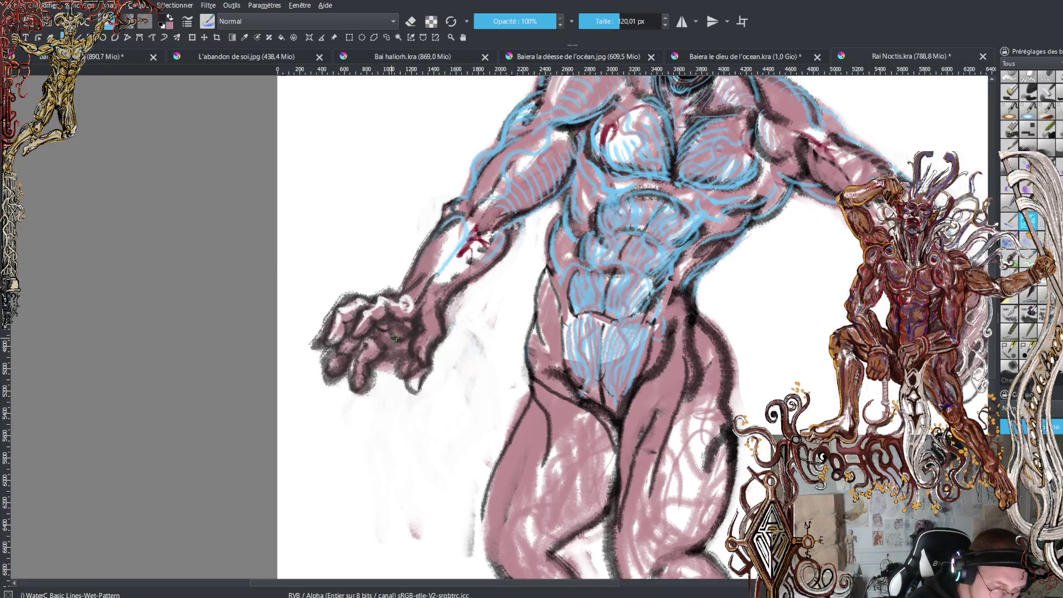
Dab dark paint on the hand, then erase along its bottom and the lower-left fingertips
left_click(364, 344)
left_click_drag(368, 345, 377, 355)
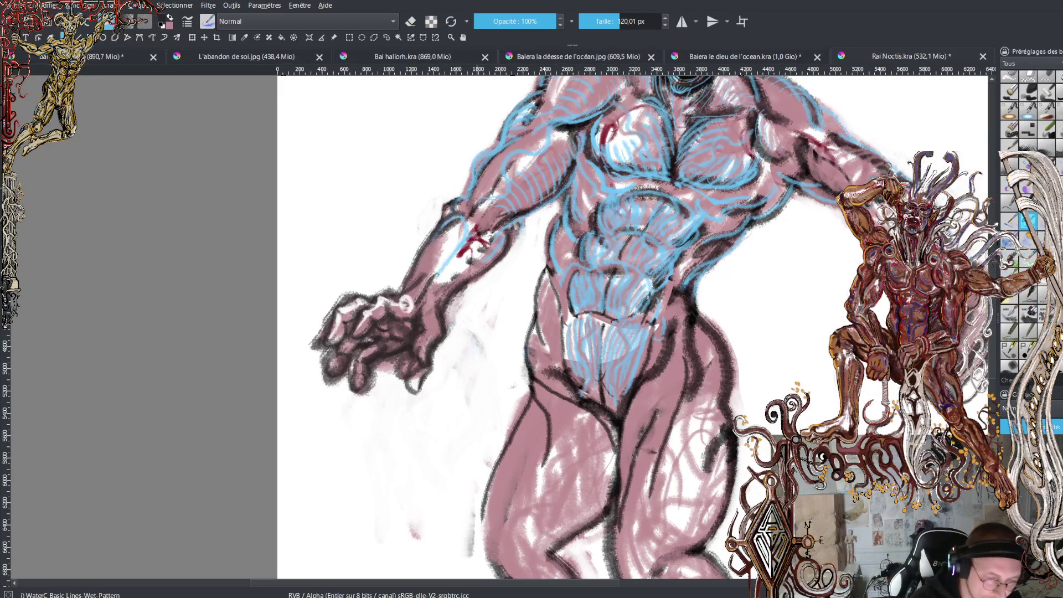
left_click(410, 21)
mouse_move(389, 360)
left_mouse_down()
mouse_move(359, 396)
mouse_move(395, 368)
mouse_move(416, 381)
mouse_move(413, 368)
mouse_move(434, 371)
mouse_move(450, 299)
mouse_move(471, 286)
left_mouse_up()
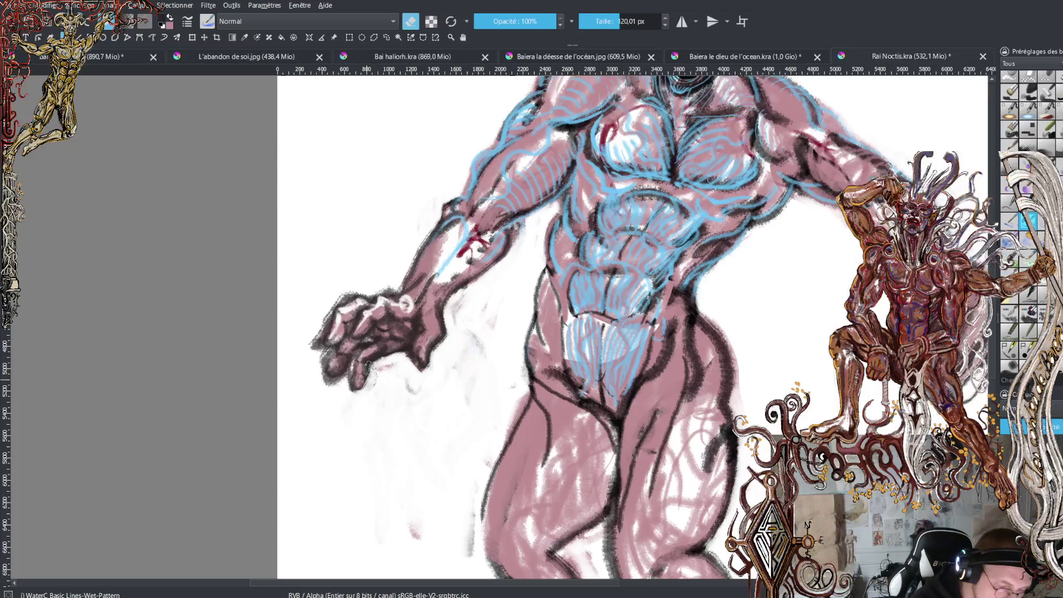
mouse_move(318, 382)
left_mouse_down()
mouse_move(330, 355)
mouse_move(313, 333)
mouse_move(326, 310)
mouse_move(352, 290)
mouse_move(392, 290)
left_mouse_up()
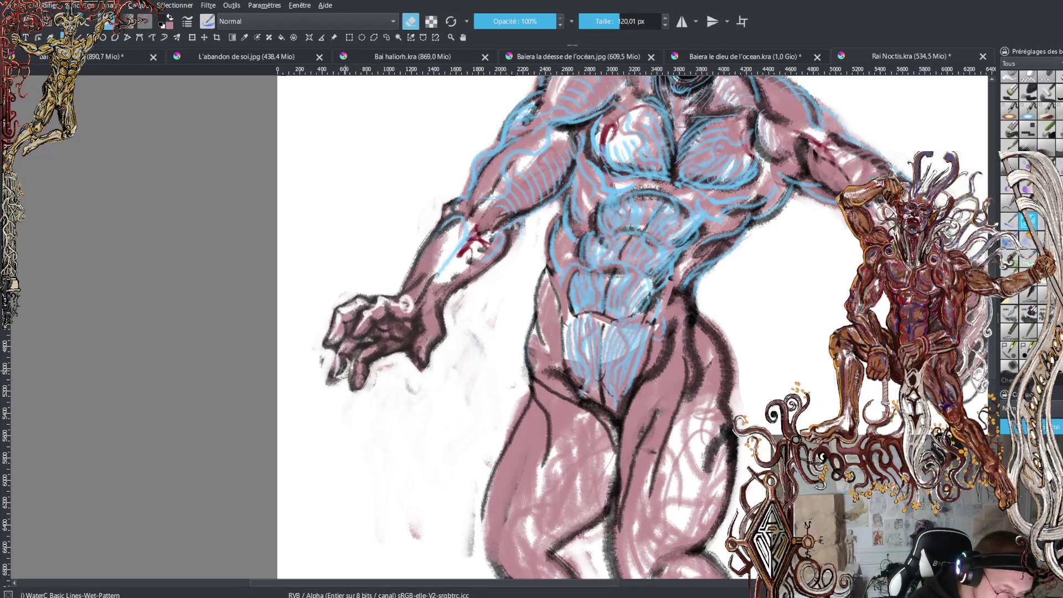
Add a black mark over the fingers and return to pink
key("e")
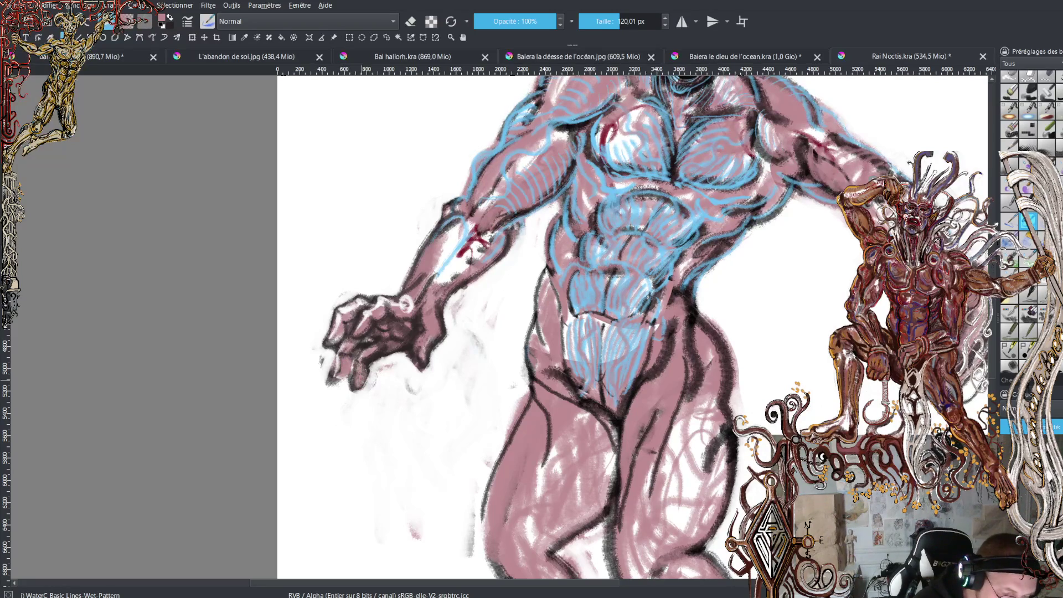
key("x")
left_click_drag(367, 358, 366, 370)
key("x")
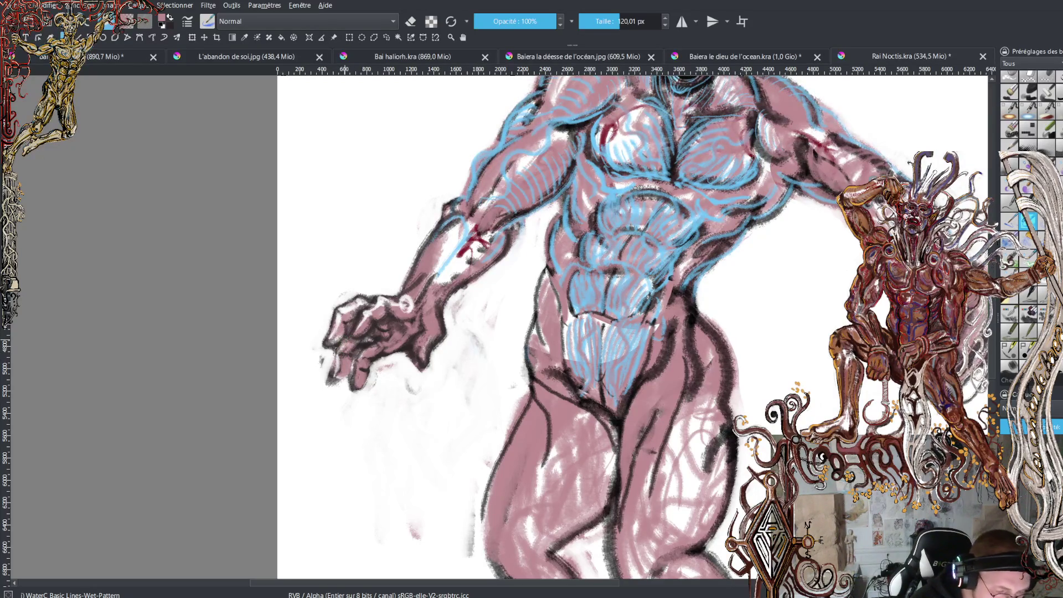
Fill the finger area dark, lighten the fingertips, and reshape the dark finger
left_click_drag(334, 348, 337, 375)
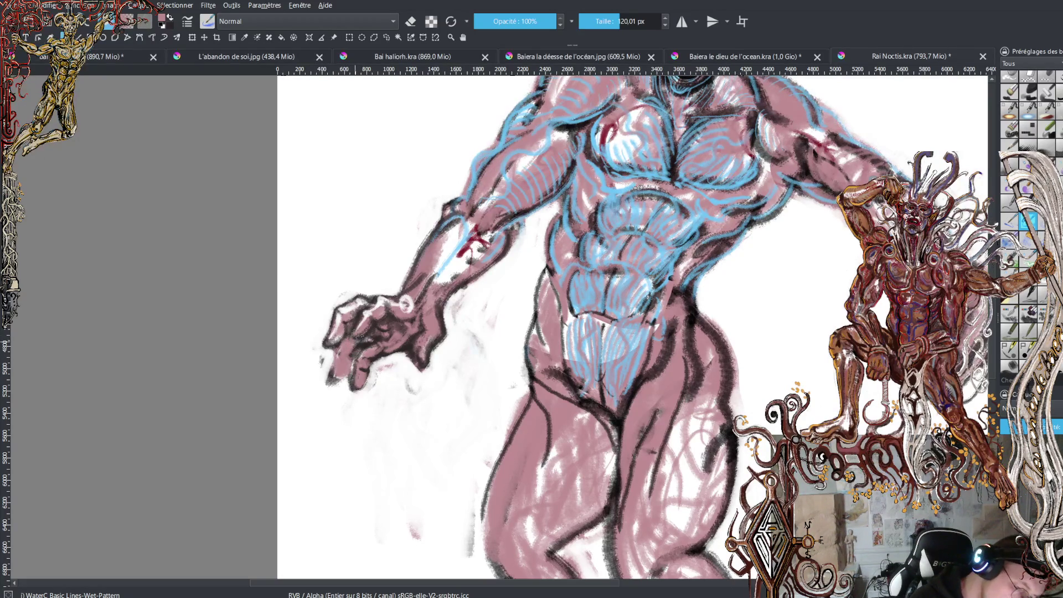
left_click(417, 25)
mouse_move(332, 356)
left_mouse_down()
mouse_move(344, 390)
mouse_move(379, 362)
mouse_move(346, 346)
mouse_move(331, 355)
mouse_move(372, 342)
mouse_move(410, 386)
mouse_move(395, 356)
mouse_move(402, 351)
mouse_move(394, 353)
mouse_move(406, 347)
left_mouse_up()
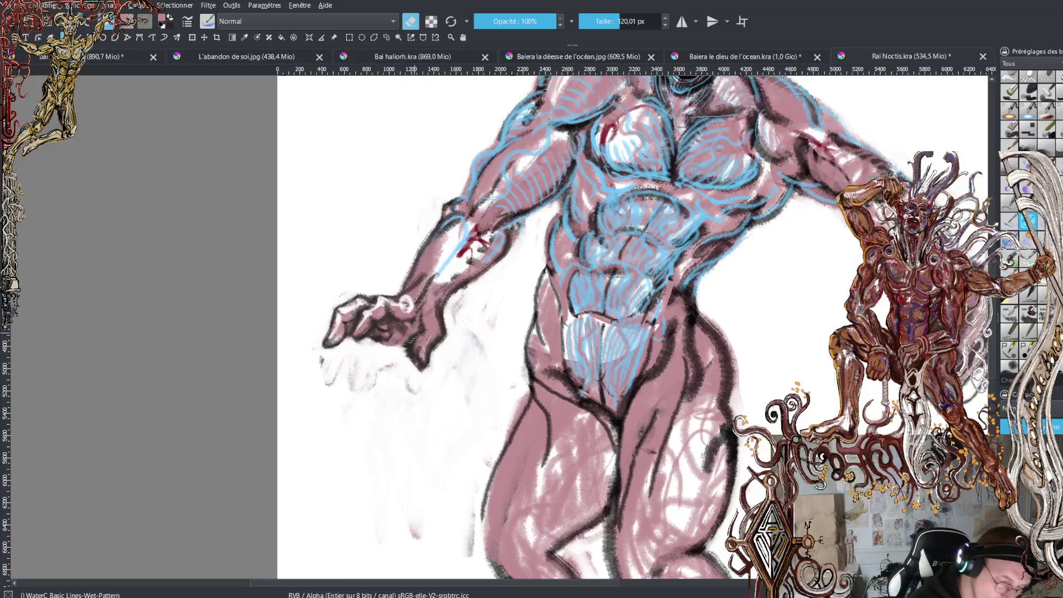
key("e")
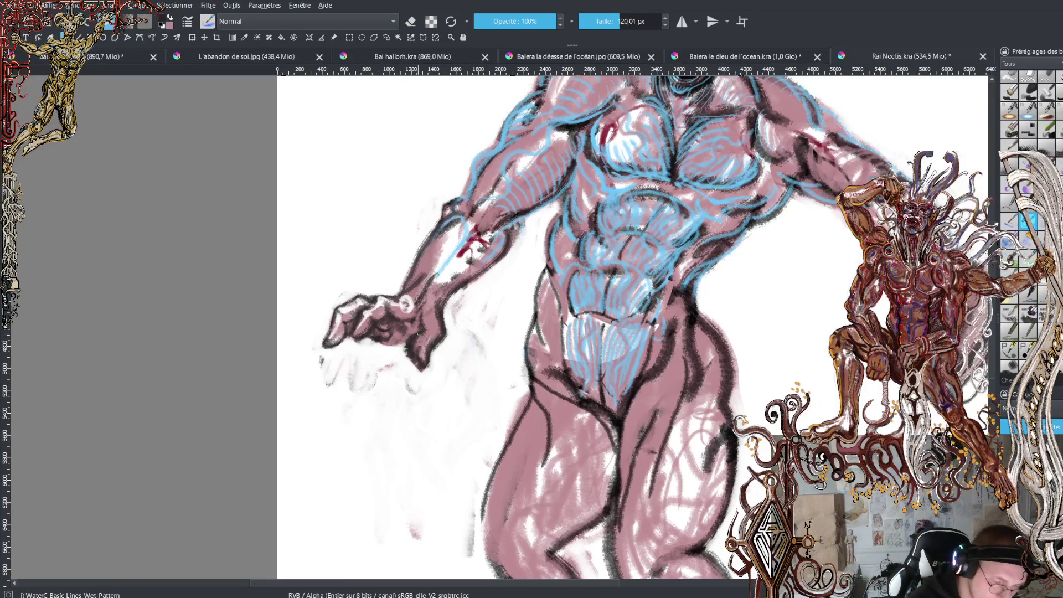
mouse_move(405, 304)
left_mouse_down()
mouse_move(413, 371)
mouse_move(412, 339)
mouse_move(390, 350)
left_mouse_up()
left_click(410, 21)
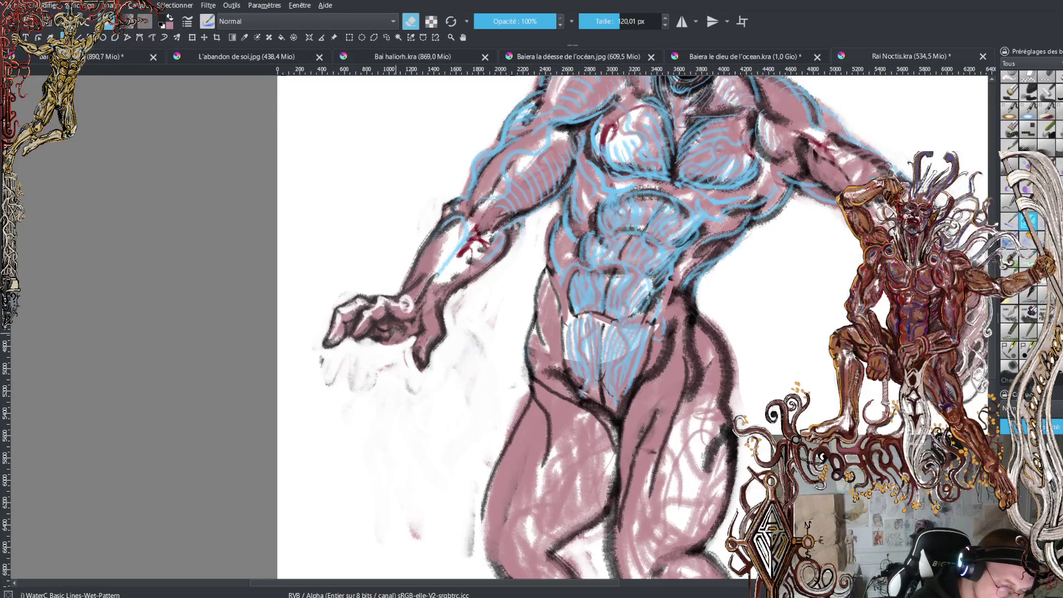
key("e")
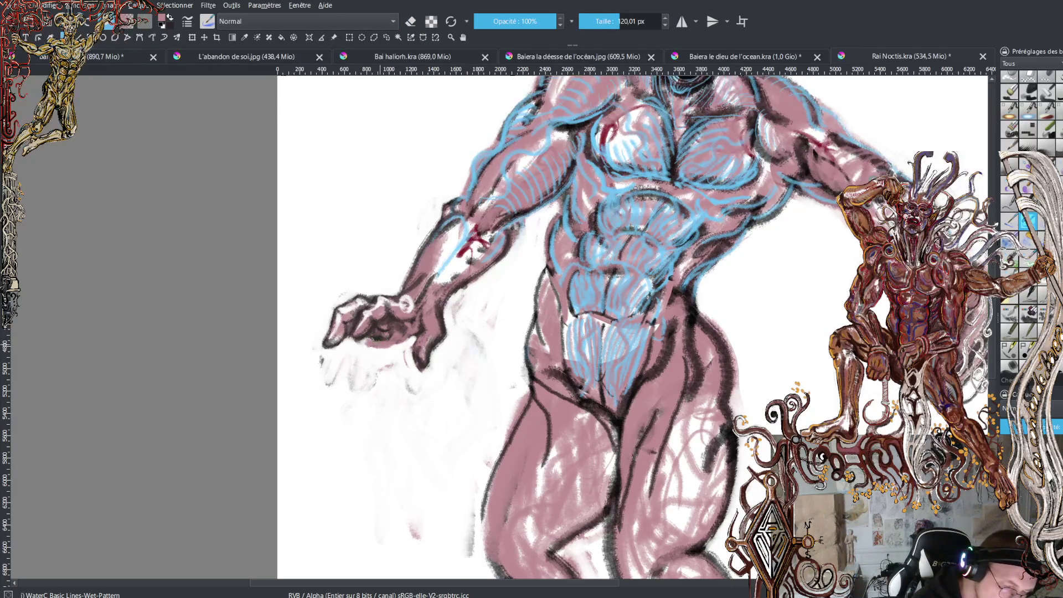
Repaint the knuckles in lighter pink and stroke black down the fingers and thumb
left_click_drag(377, 327, 408, 315)
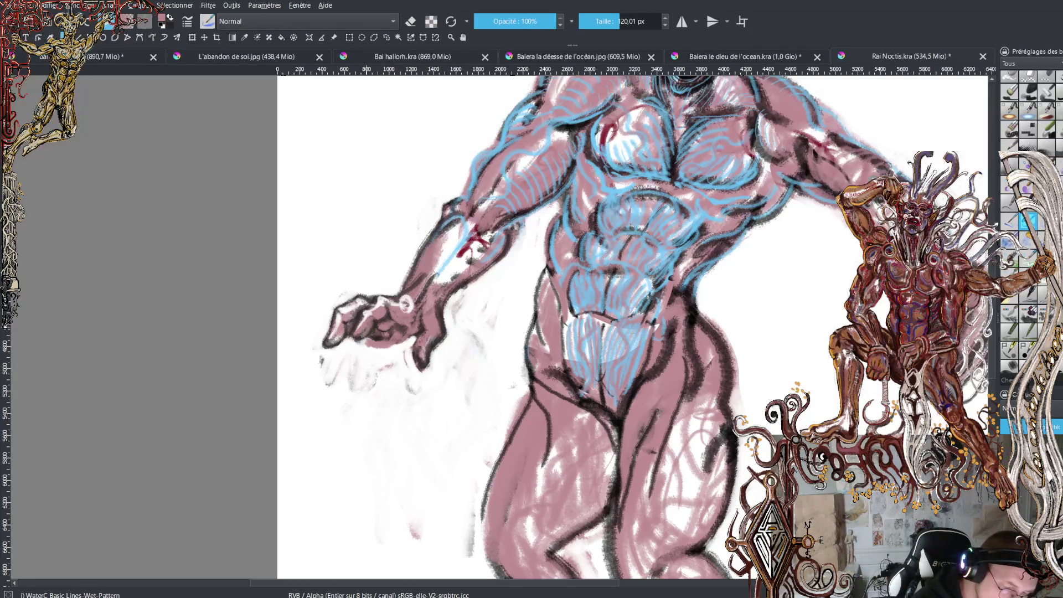
mouse_move(363, 316)
left_mouse_down()
mouse_move(380, 300)
mouse_move(408, 304)
left_mouse_up()
key("x")
mouse_move(374, 294)
left_mouse_down()
mouse_move(353, 345)
mouse_move(364, 346)
mouse_move(370, 313)
mouse_move(383, 319)
mouse_move(360, 362)
mouse_move(357, 326)
mouse_move(445, 299)
mouse_move(437, 339)
mouse_move(395, 321)
mouse_move(445, 323)
left_mouse_up()
key("e")
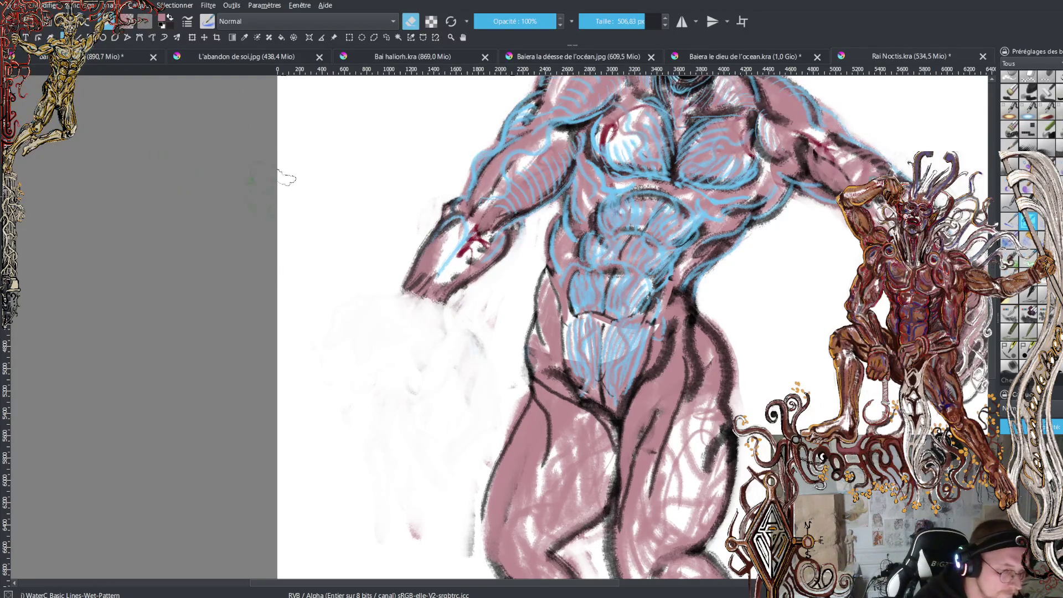
Return to a small 36.30 px brush and start sketching new fingers in thin lines
key("e")
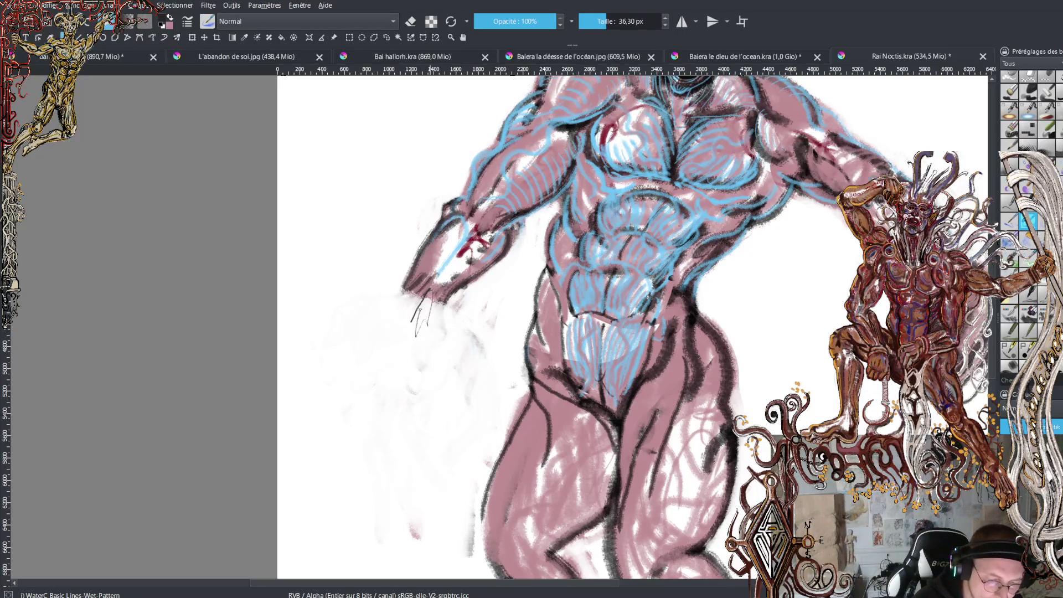
left_click_drag(420, 331, 445, 319)
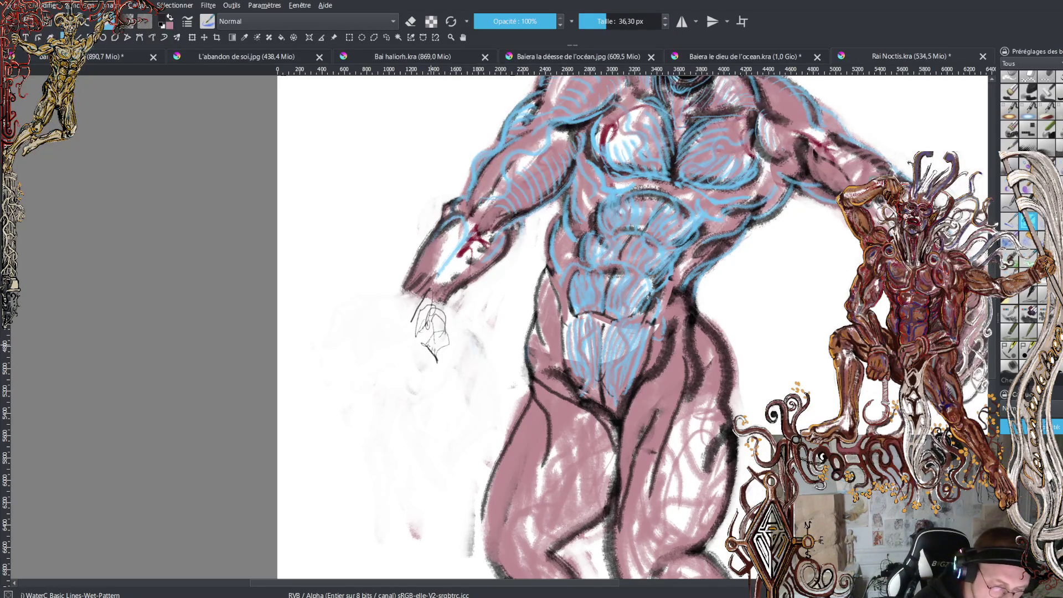
Sketch the hand's outline and fingers in thin black 36.30 px lines
left_click_drag(442, 349, 441, 374)
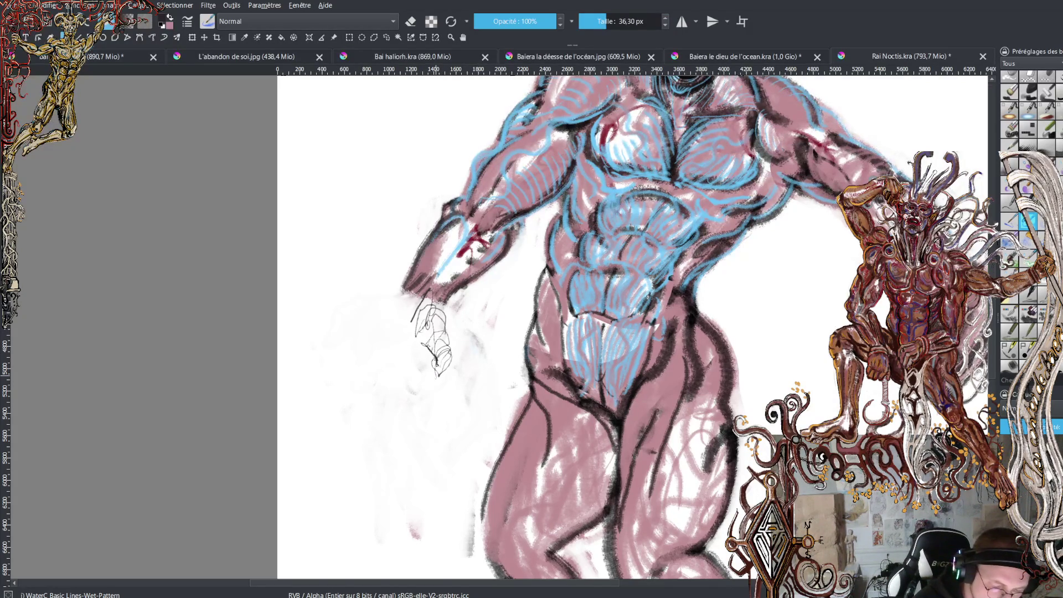
left_click_drag(433, 365, 435, 378)
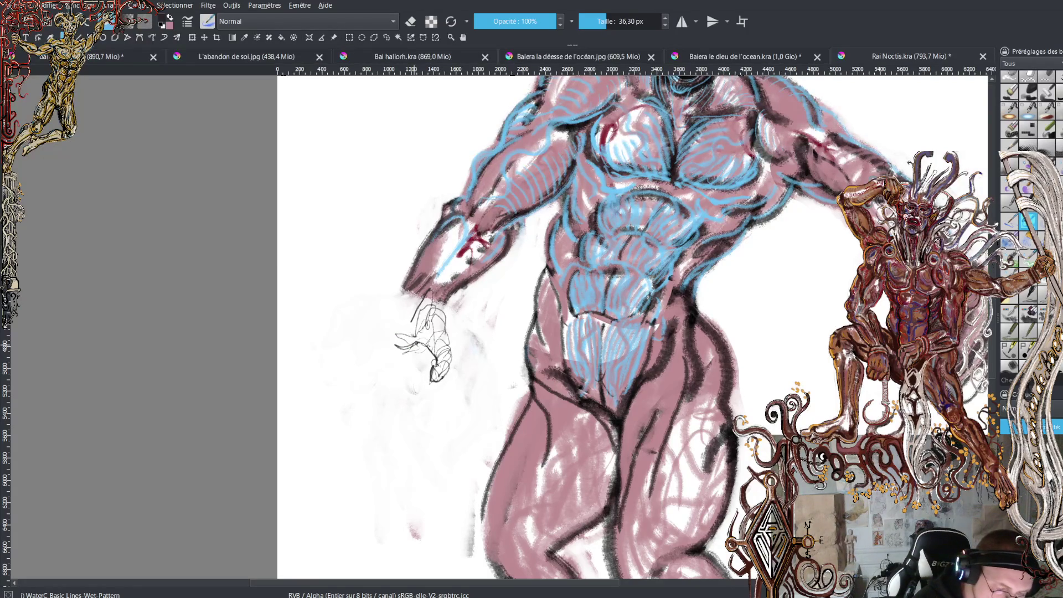
left_click_drag(397, 325, 350, 338)
mouse_move(375, 333)
left_mouse_down()
mouse_move(397, 349)
mouse_move(397, 336)
mouse_move(361, 353)
mouse_move(366, 370)
mouse_move(338, 355)
left_mouse_up()
mouse_move(379, 321)
left_mouse_down()
mouse_move(341, 344)
mouse_move(367, 319)
mouse_move(394, 313)
left_mouse_up()
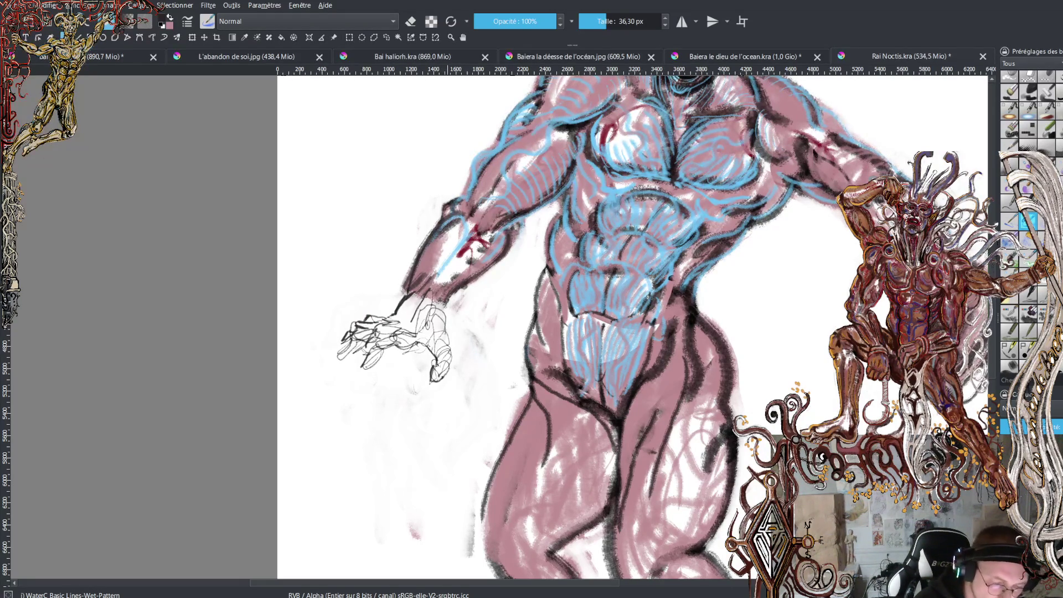
mouse_move(445, 309)
left_mouse_down()
mouse_move(446, 379)
mouse_move(436, 384)
mouse_move(433, 365)
mouse_move(430, 377)
mouse_move(440, 354)
mouse_move(416, 331)
mouse_move(400, 349)
mouse_move(374, 351)
mouse_move(379, 380)
mouse_move(363, 391)
mouse_move(377, 382)
left_mouse_up()
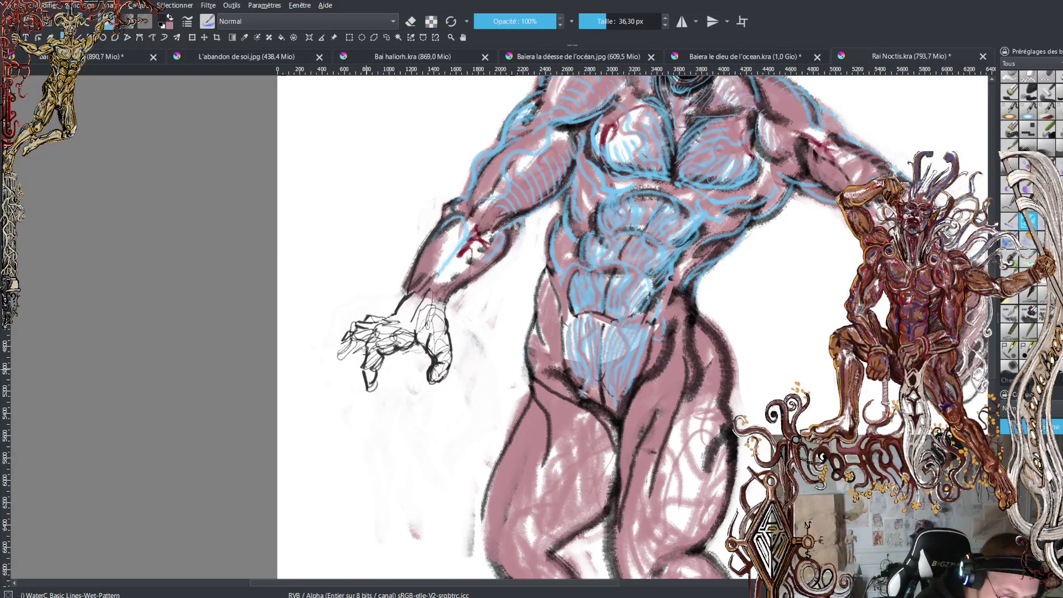
mouse_move(365, 332)
left_mouse_down()
mouse_move(334, 370)
mouse_move(336, 348)
mouse_move(332, 378)
left_mouse_up()
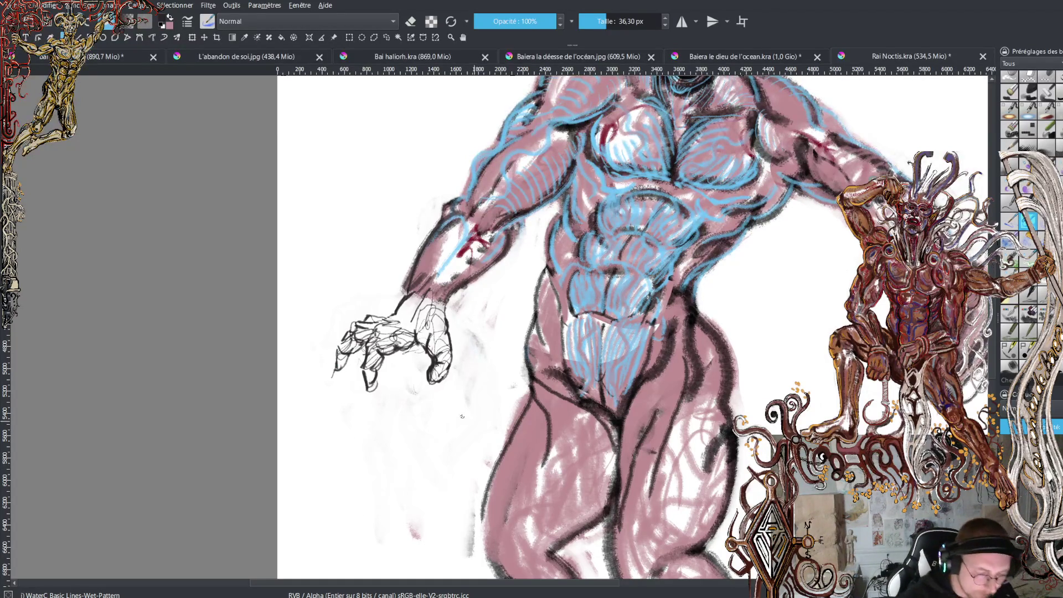
mouse_move(427, 370)
left_mouse_down()
mouse_move(422, 385)
mouse_move(438, 388)
mouse_move(427, 395)
mouse_move(441, 387)
left_mouse_up()
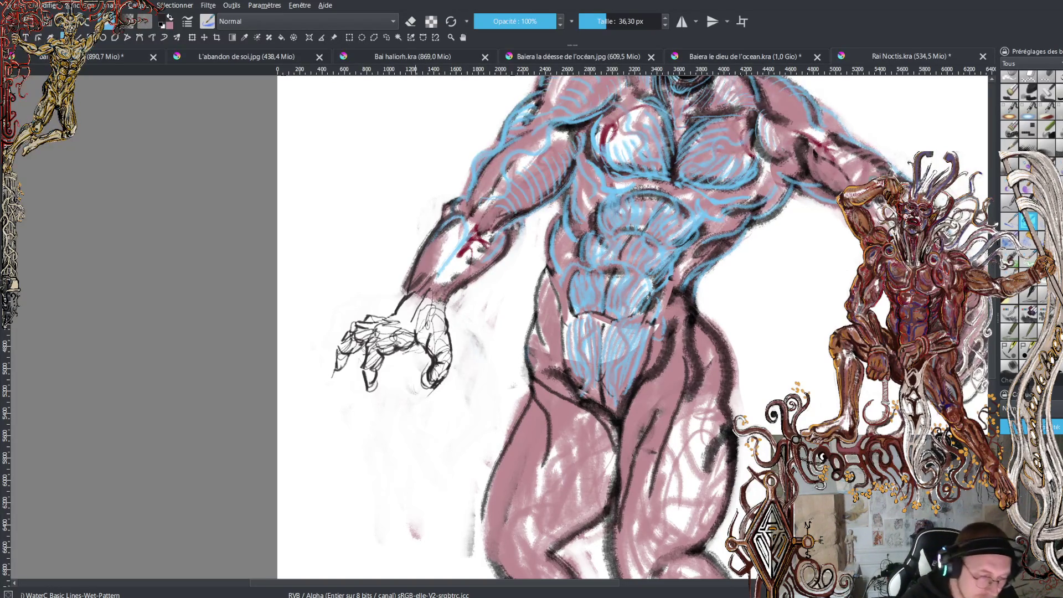
Add a forearm edge line, wrist detail and darker finger lines, undoing one stray stroke
mouse_move(416, 256)
left_mouse_down()
mouse_move(392, 337)
mouse_move(415, 305)
left_mouse_up()
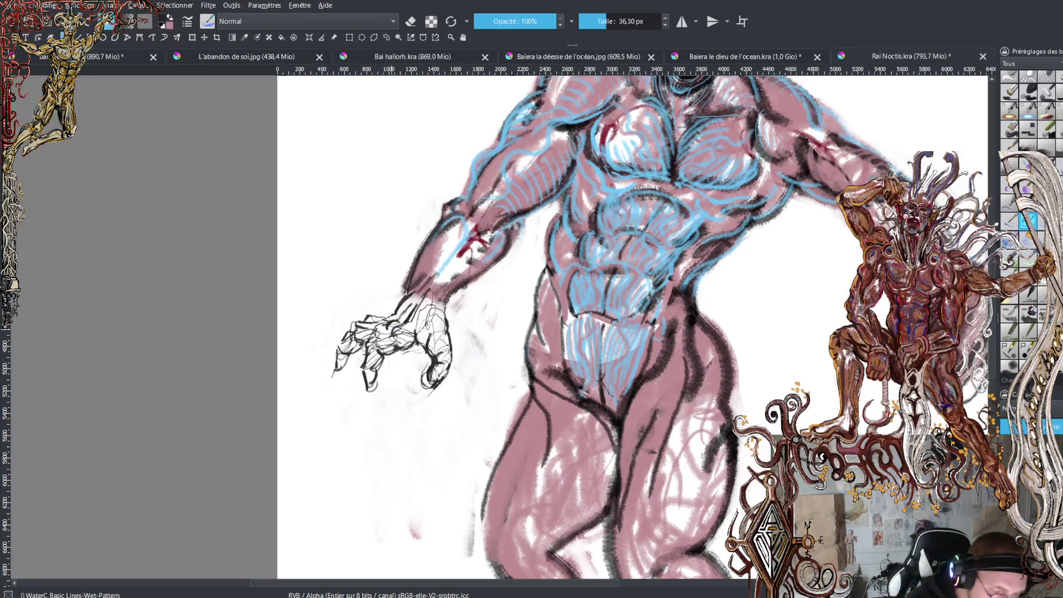
mouse_move(393, 311)
left_mouse_down()
mouse_move(365, 351)
mouse_move(362, 394)
mouse_move(373, 371)
left_mouse_up()
mouse_move(389, 336)
left_mouse_down()
mouse_move(397, 350)
mouse_move(425, 352)
mouse_move(372, 358)
left_mouse_up()
key("ctrl+z")
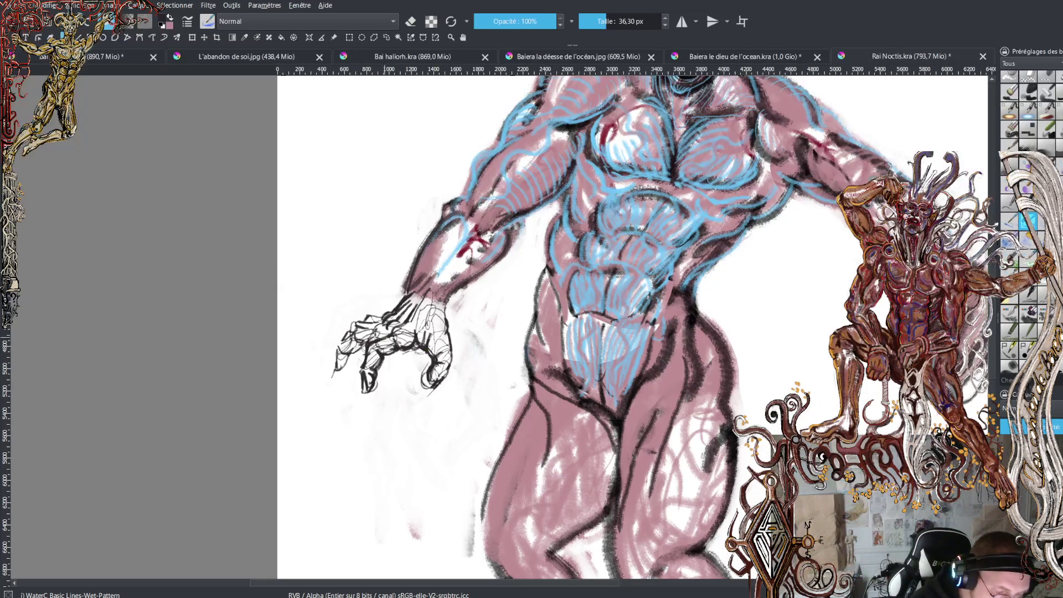
mouse_move(361, 342)
left_mouse_down()
mouse_move(335, 371)
mouse_move(336, 350)
mouse_move(338, 365)
mouse_move(352, 332)
mouse_move(380, 318)
mouse_move(356, 324)
mouse_move(384, 314)
left_mouse_up()
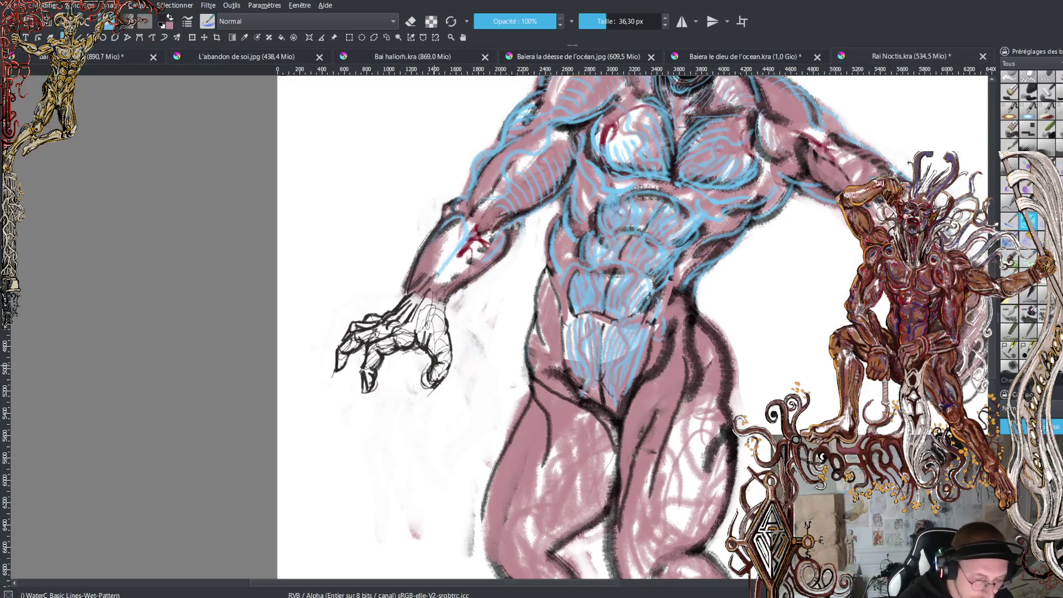
Darken the black contours along the knuckles, wrist, forearm and upper-arm edge
mouse_move(440, 379)
left_mouse_down()
mouse_move(452, 363)
mouse_move(438, 292)
mouse_move(451, 271)
left_mouse_up()
mouse_move(446, 307)
left_mouse_down()
mouse_move(440, 280)
mouse_move(446, 302)
mouse_move(446, 282)
mouse_move(490, 258)
left_mouse_up()
mouse_move(492, 265)
left_mouse_down()
mouse_move(486, 245)
mouse_move(503, 233)
left_mouse_up()
left_click_drag(499, 255, 526, 211)
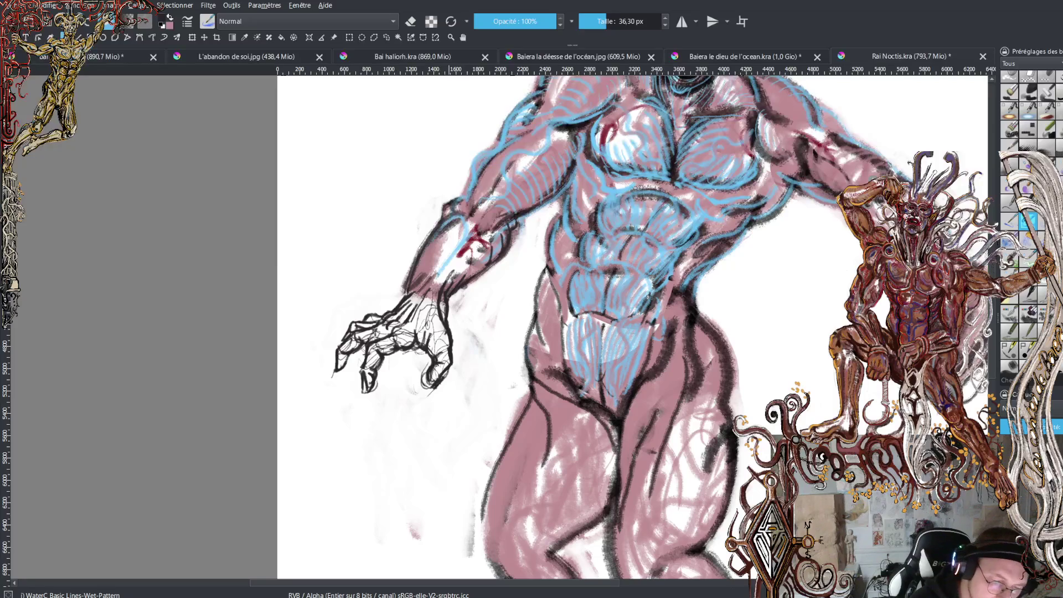
mouse_move(464, 204)
left_mouse_down()
mouse_move(473, 162)
mouse_move(506, 113)
left_mouse_up()
mouse_move(475, 186)
left_mouse_down()
mouse_move(480, 158)
mouse_move(523, 106)
left_mouse_up()
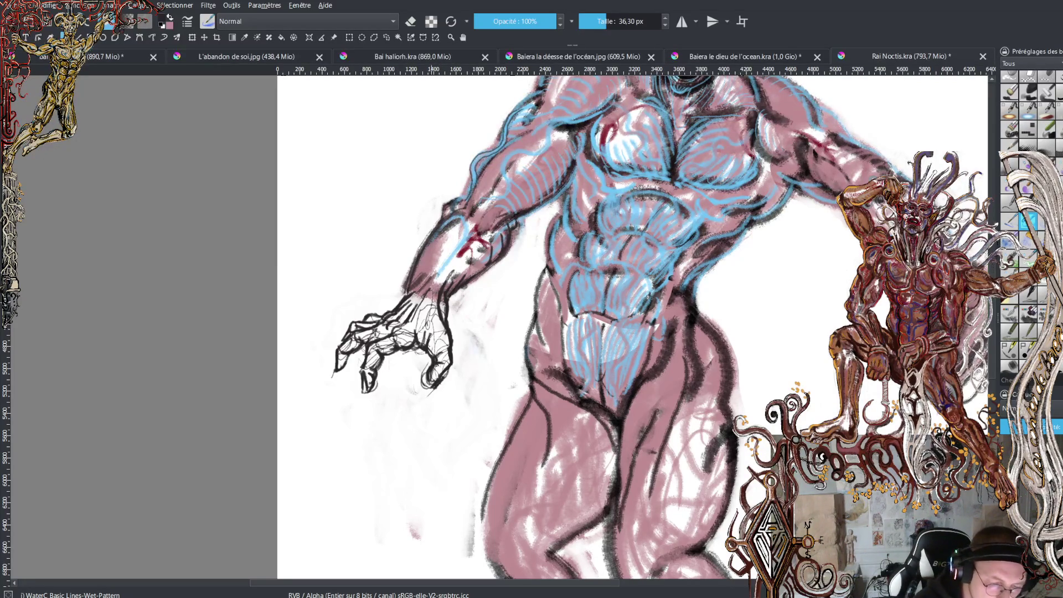
Touch up the fingertip in pink, then draw the lower finger's long pointed black claw
mouse_move(427, 375)
left_mouse_down()
mouse_move(427, 364)
mouse_move(429, 386)
left_mouse_up()
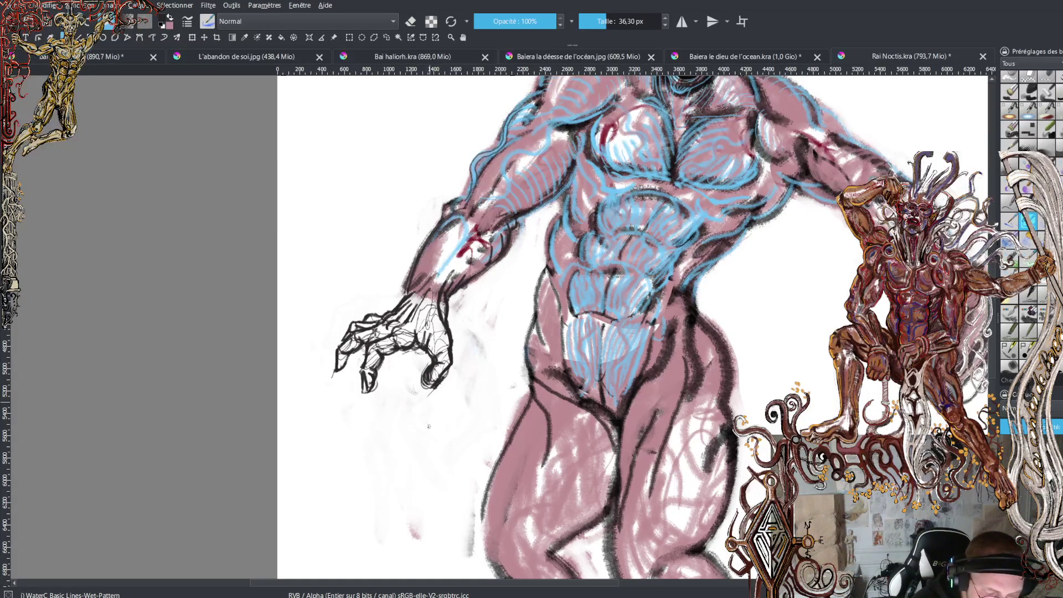
key("x")
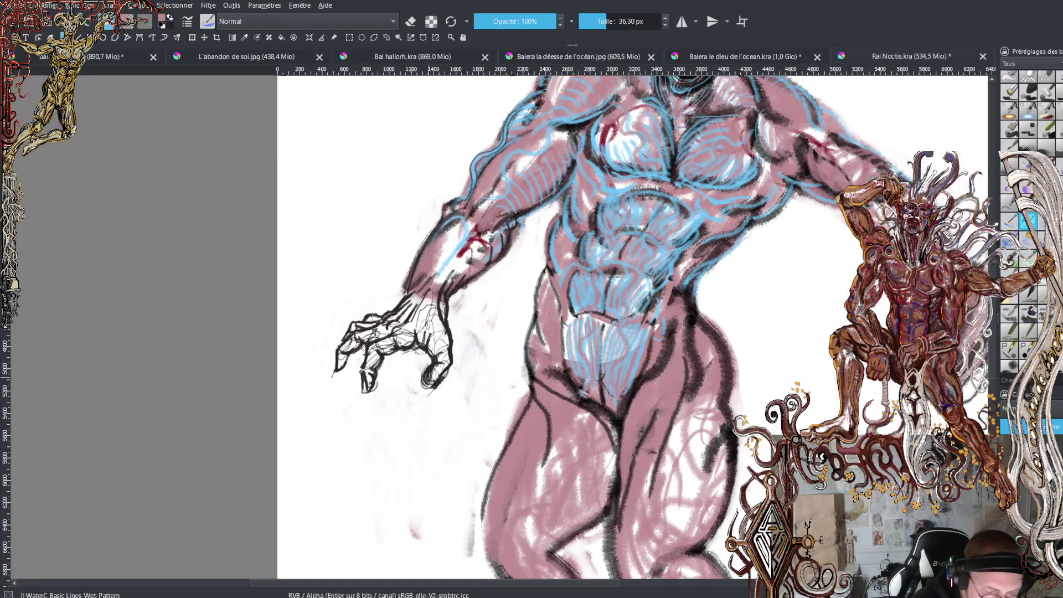
mouse_move(427, 378)
left_mouse_down()
mouse_move(430, 392)
mouse_move(436, 337)
mouse_move(421, 313)
mouse_move(417, 335)
mouse_move(371, 363)
left_mouse_up()
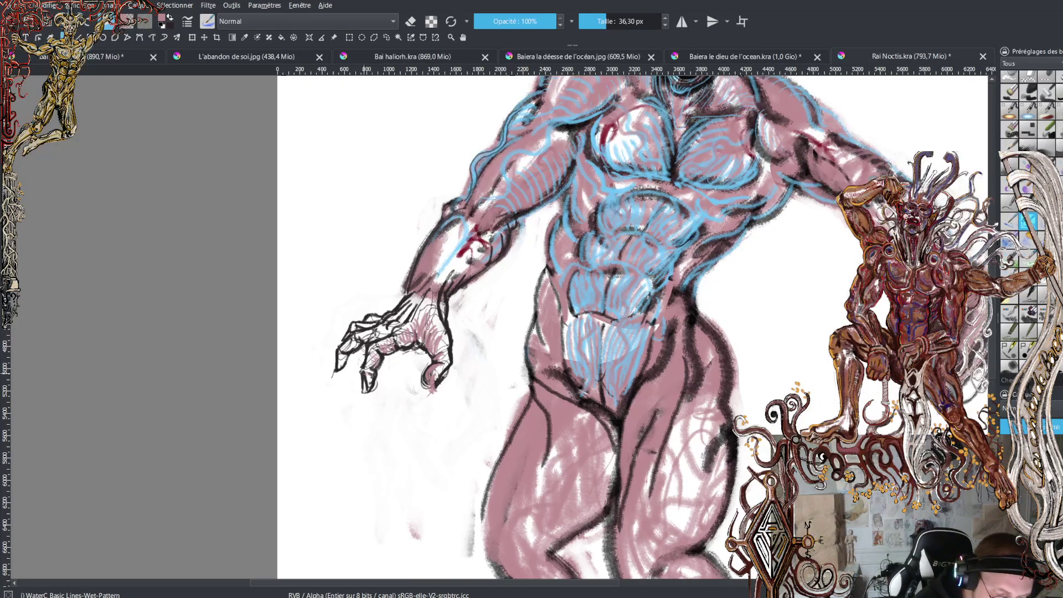
key("x")
mouse_move(363, 380)
left_mouse_down()
mouse_move(352, 407)
mouse_move(364, 397)
mouse_move(402, 477)
left_mouse_up()
mouse_move(352, 408)
left_mouse_down()
mouse_move(404, 480)
mouse_move(354, 411)
left_mouse_up()
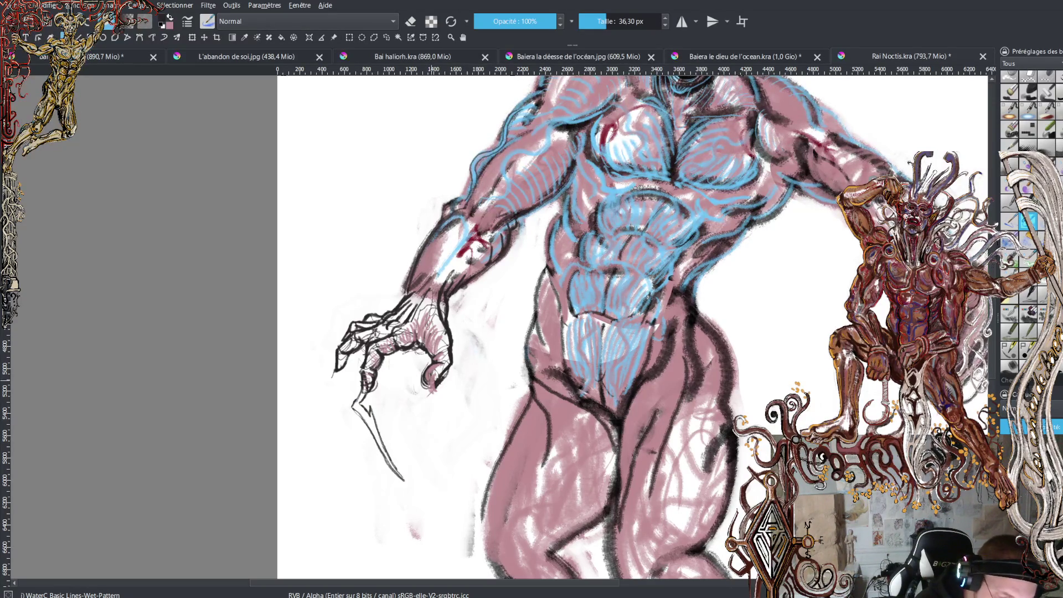
Mark the claw tips and sketch thin lines on the claw fingers and between them
left_click_drag(429, 379, 429, 401)
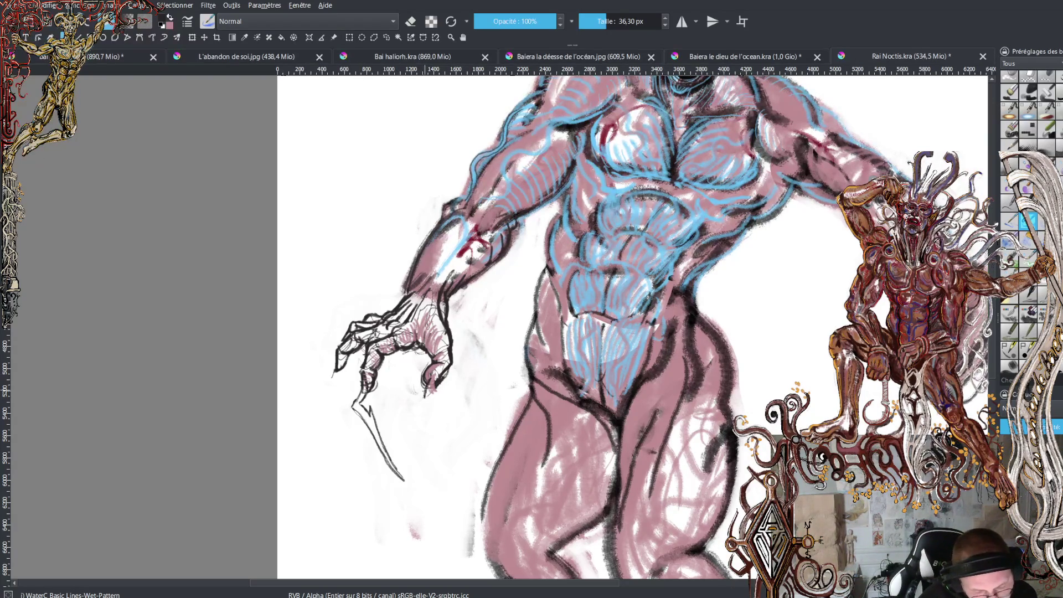
left_click_drag(426, 394, 383, 426)
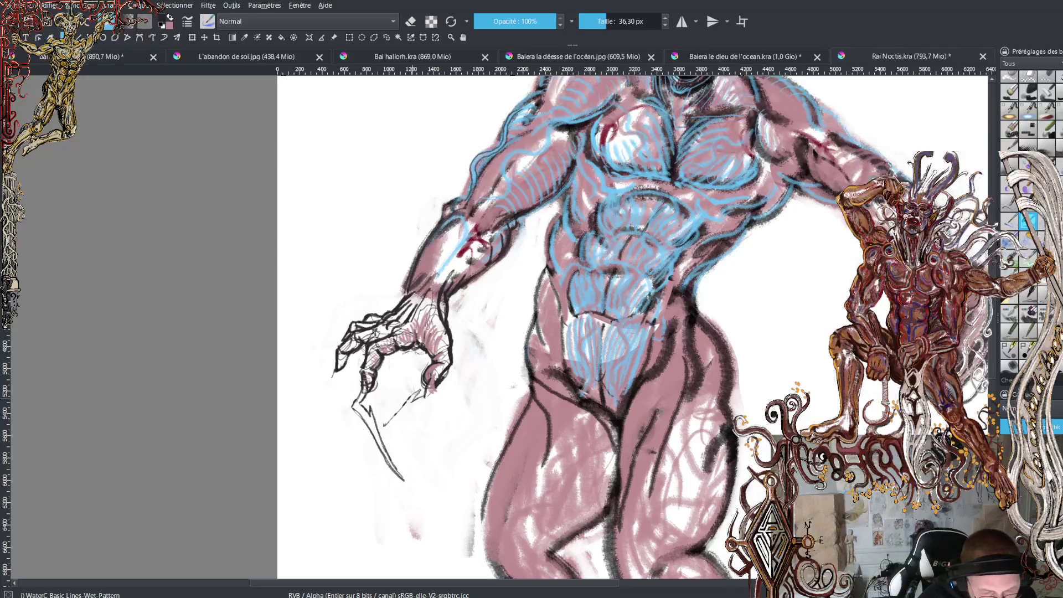
mouse_move(417, 391)
left_mouse_down()
mouse_move(381, 411)
mouse_move(426, 396)
left_mouse_up()
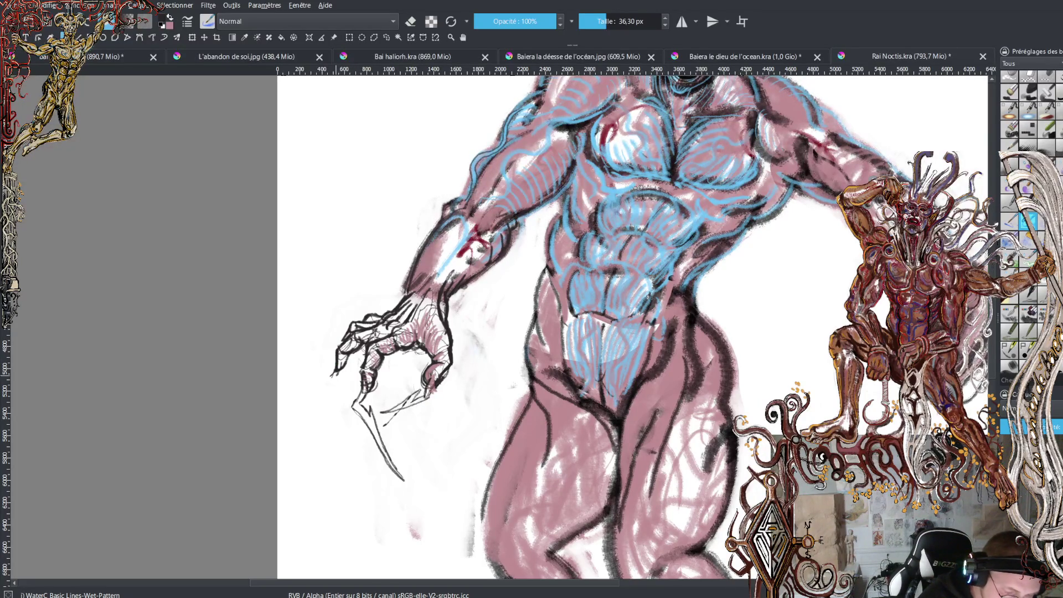
mouse_move(333, 375)
left_mouse_down()
mouse_move(358, 457)
mouse_move(327, 374)
left_mouse_up()
mouse_move(345, 335)
left_mouse_down()
mouse_move(332, 370)
mouse_move(359, 430)
mouse_move(342, 369)
mouse_move(354, 391)
left_mouse_up()
left_click_drag(356, 389, 354, 371)
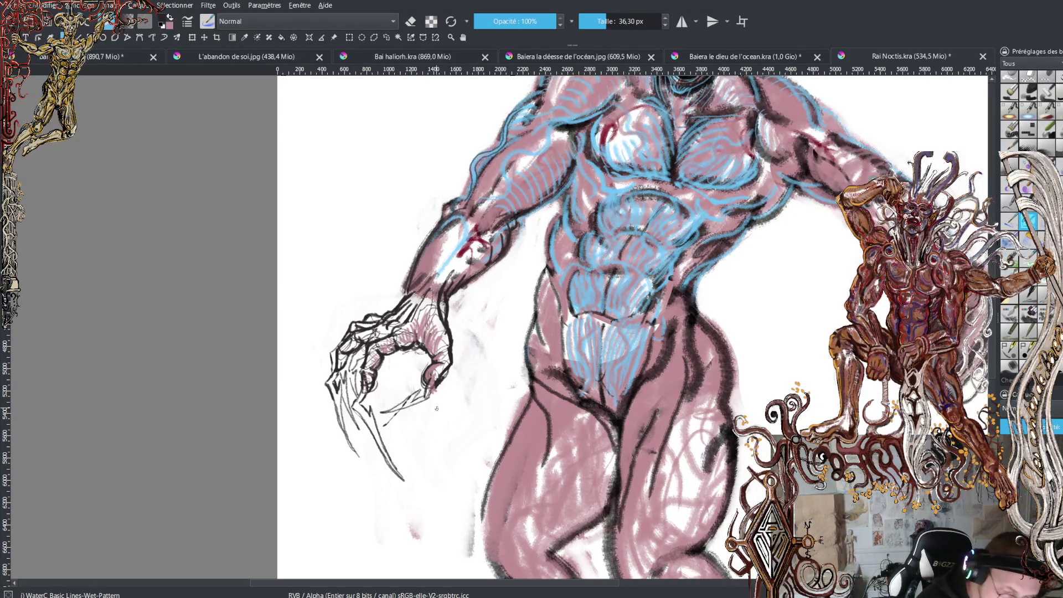
left_click_drag(353, 370, 363, 357)
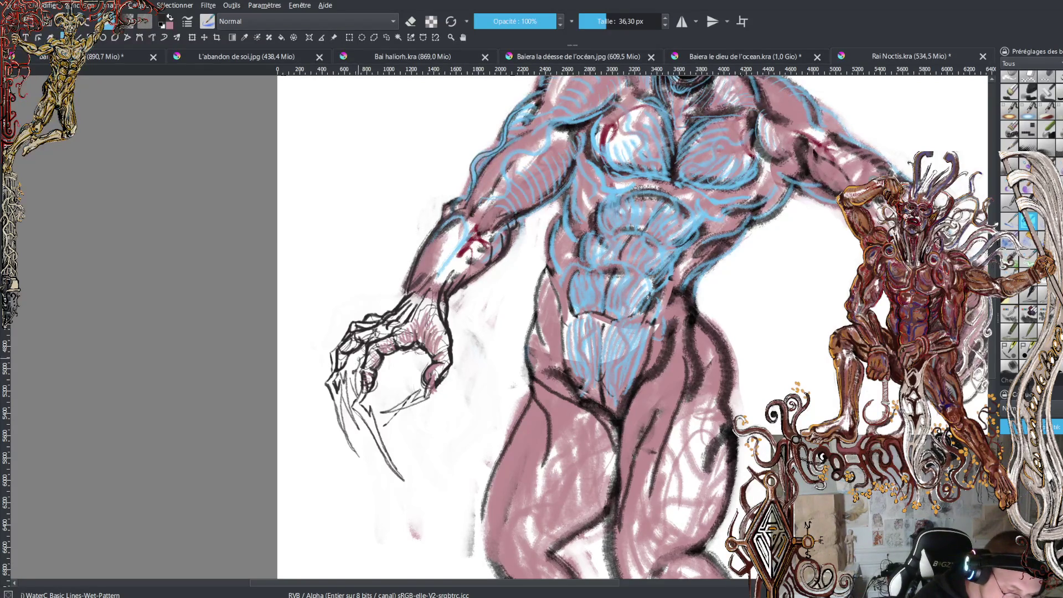
left_click_drag(351, 370, 349, 359)
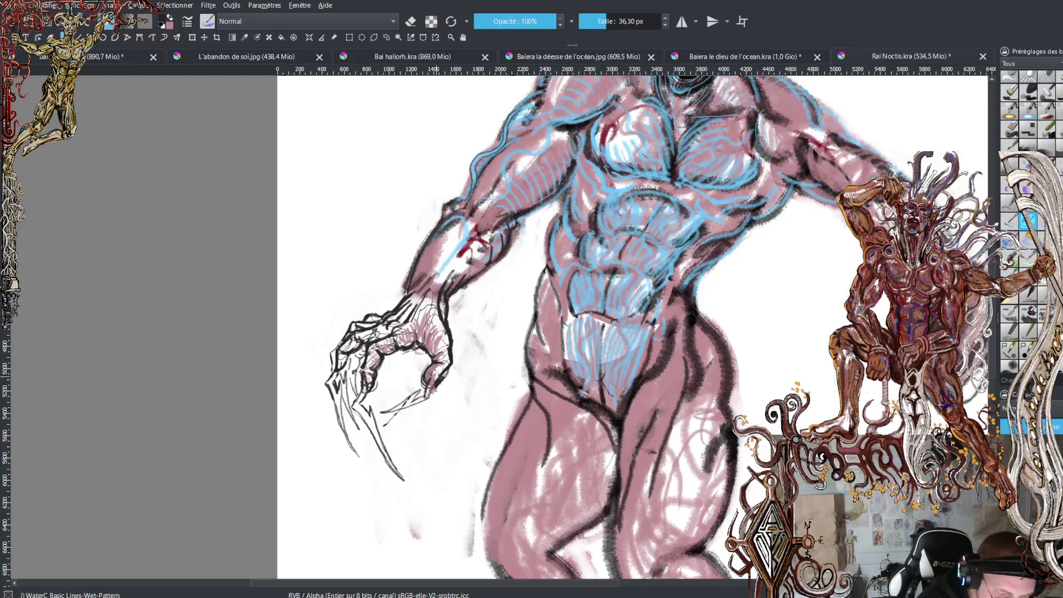
Draw several long thin claws trailing downward from the fingers
mouse_move(415, 391)
left_mouse_down()
mouse_move(372, 410)
mouse_move(418, 486)
left_mouse_up()
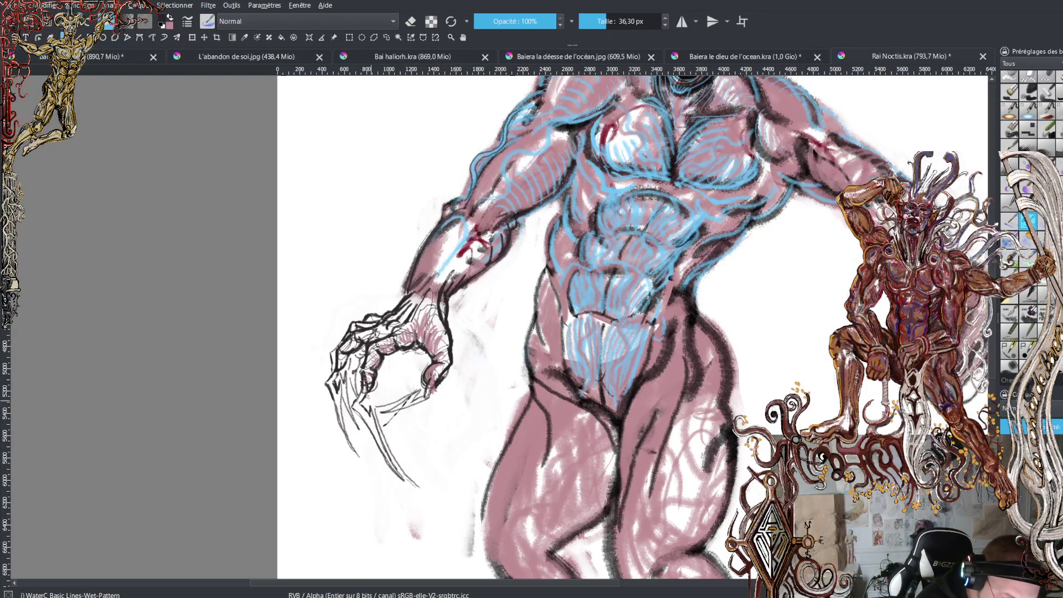
left_click_drag(340, 383, 369, 470)
left_click_drag(348, 371, 372, 449)
left_click_drag(347, 404, 364, 443)
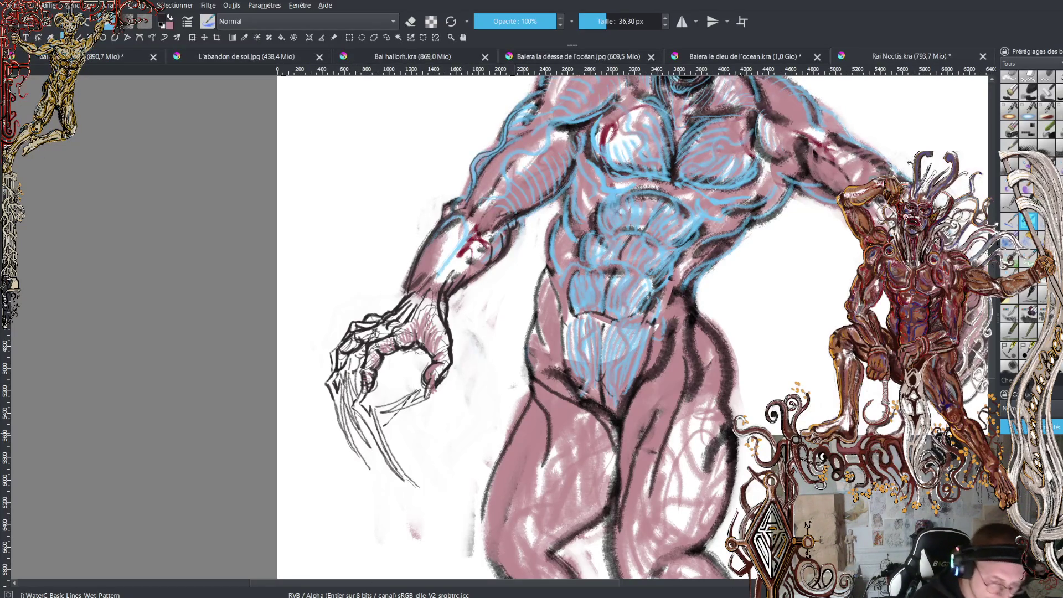
Hatch the back of the hand with pink and small dark marks, then check the whole figure
left_click_drag(421, 318, 443, 356)
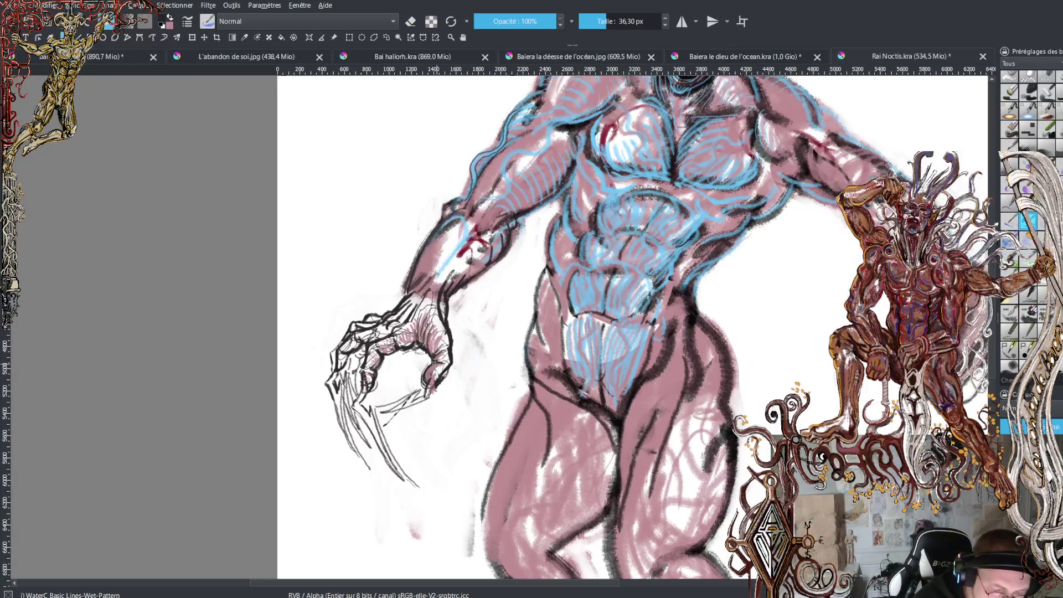
mouse_move(433, 369)
left_mouse_down()
mouse_move(451, 377)
mouse_move(443, 348)
left_mouse_up()
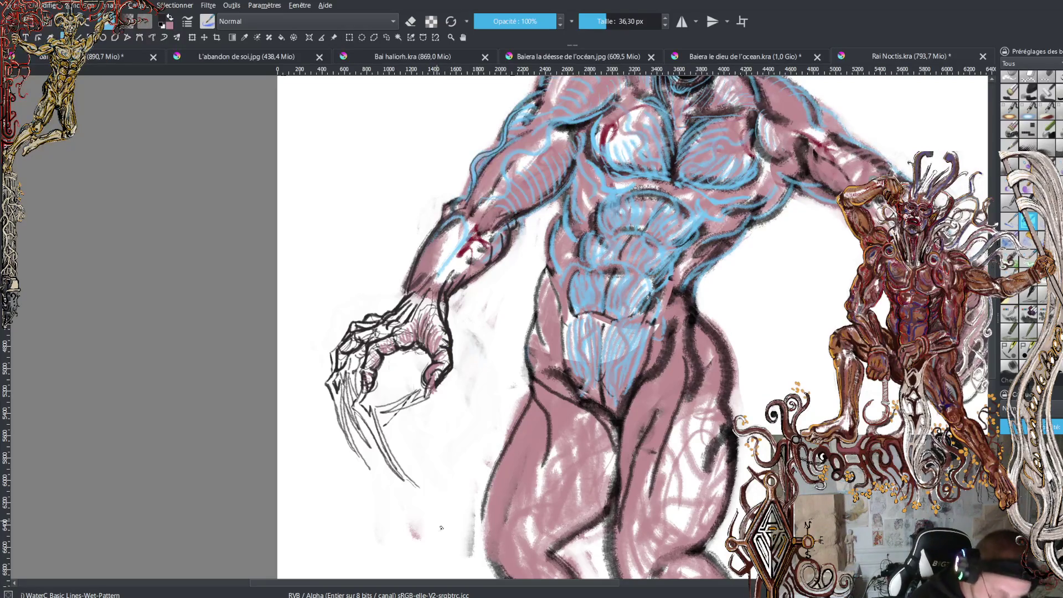
key("minus")
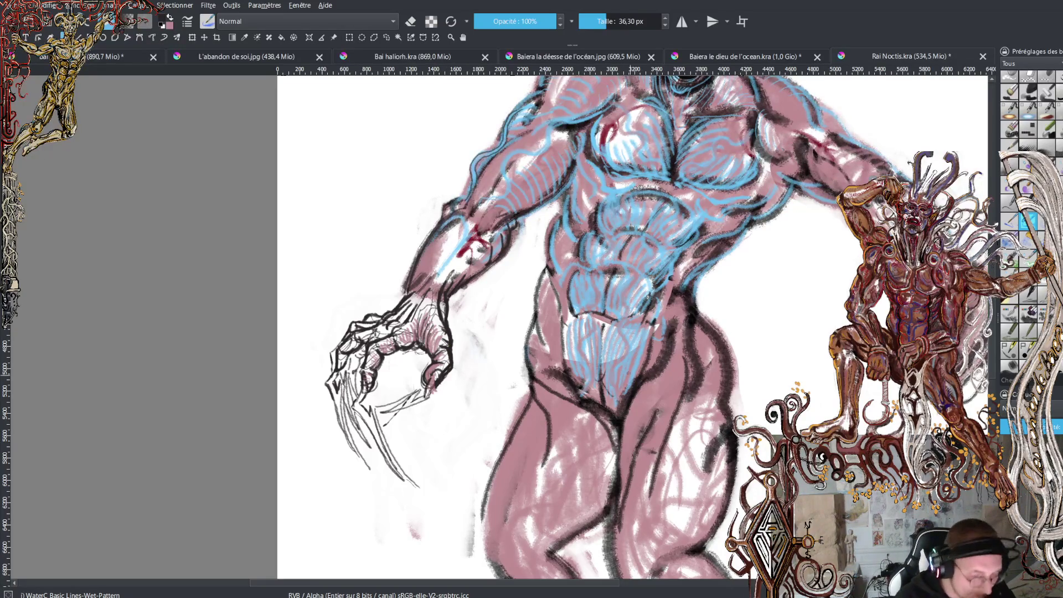
key("minus")
key("minus")
key("plus")
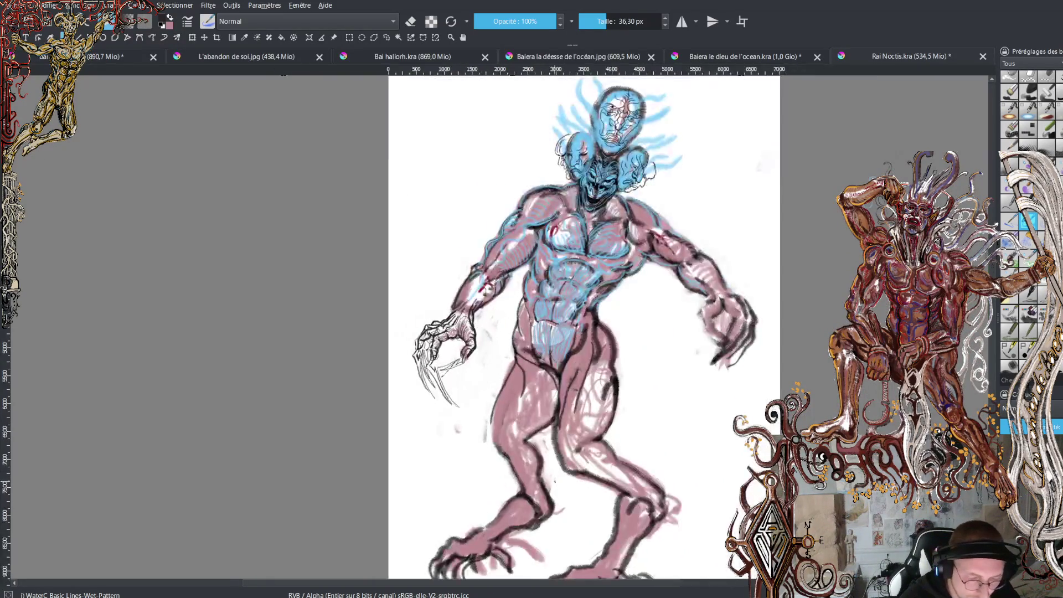
Zoom back on the torso, toggle eraser mode with E, and lighten the forearm outline
key("plus")
key("plus")
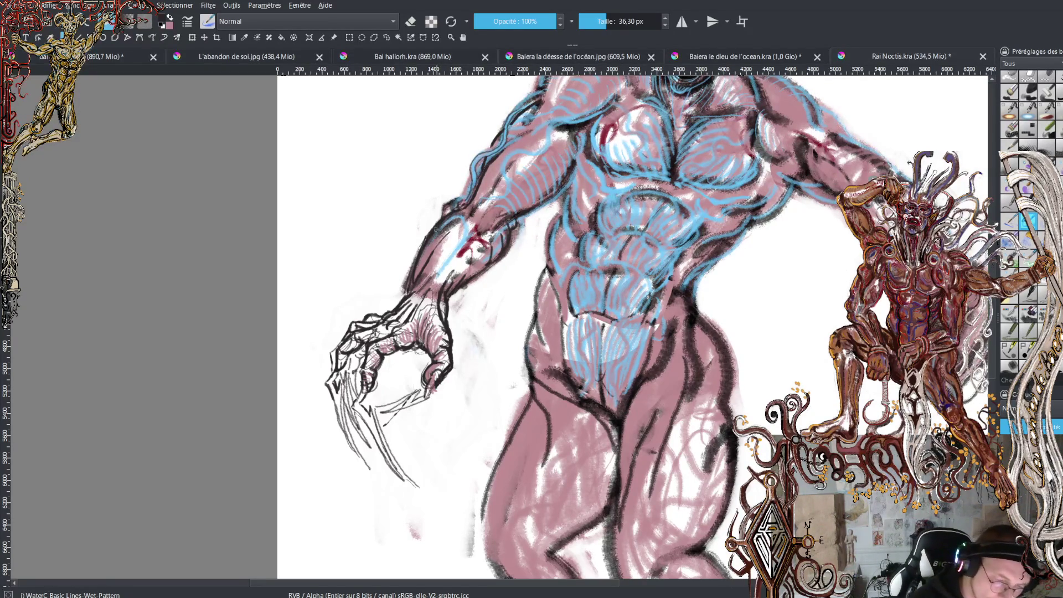
key("e")
mouse_move(403, 292)
left_mouse_down()
mouse_move(427, 232)
mouse_move(477, 183)
mouse_move(479, 164)
mouse_move(453, 205)
mouse_move(470, 164)
left_mouse_up()
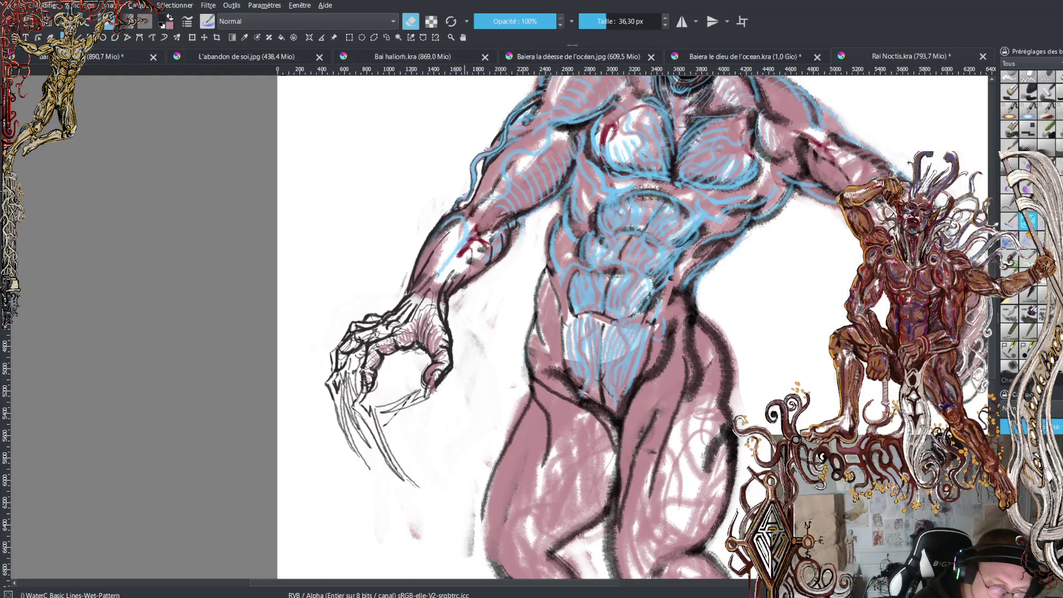
Erase lightly over the dark upper-arm outline to soften it
left_click_drag(508, 112, 533, 101)
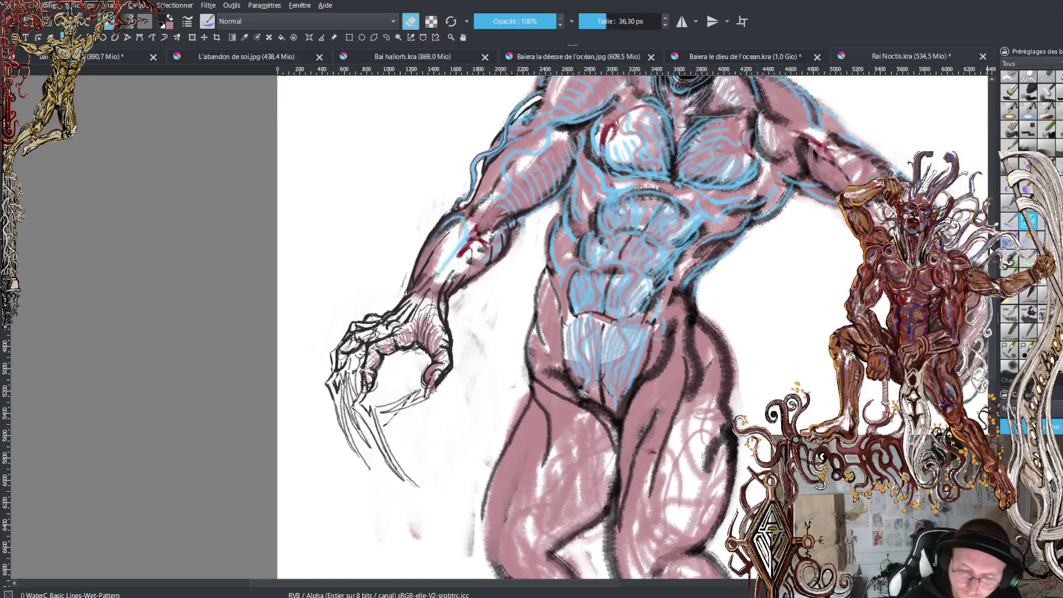
scroll(552, 238, "up", 3)
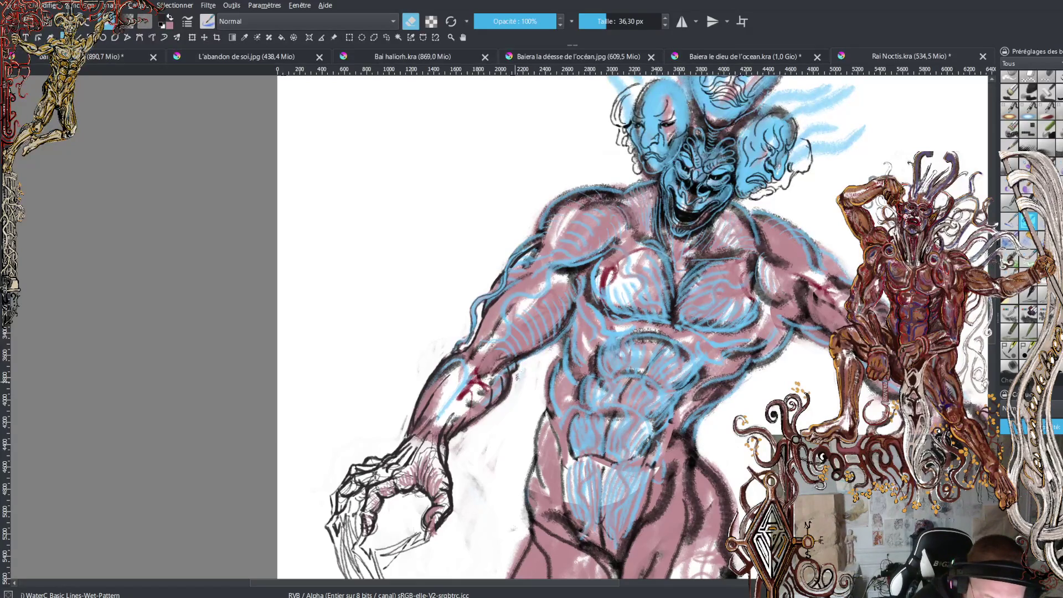
Erase down the dark forearm lines, then pan around to look over the figure
mouse_move(510, 382)
left_mouse_down()
mouse_move(451, 440)
mouse_move(480, 419)
mouse_move(450, 458)
mouse_move(453, 507)
mouse_move(435, 530)
left_mouse_up()
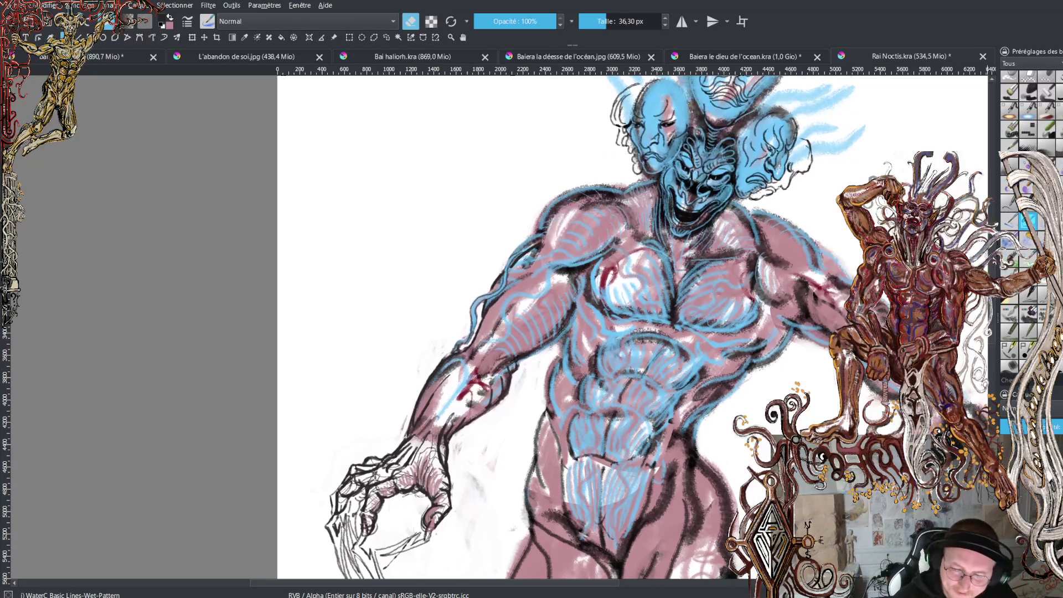
scroll(631, 327, "down", 5)
scroll(631, 327, "up", 3)
scroll(631, 326, "down", 2)
scroll(631, 327, "up", 1)
scroll(631, 327, "down", 2)
scroll(631, 326, "up", 2)
scroll(631, 327, "down", 1)
scroll(631, 326, "up", 2)
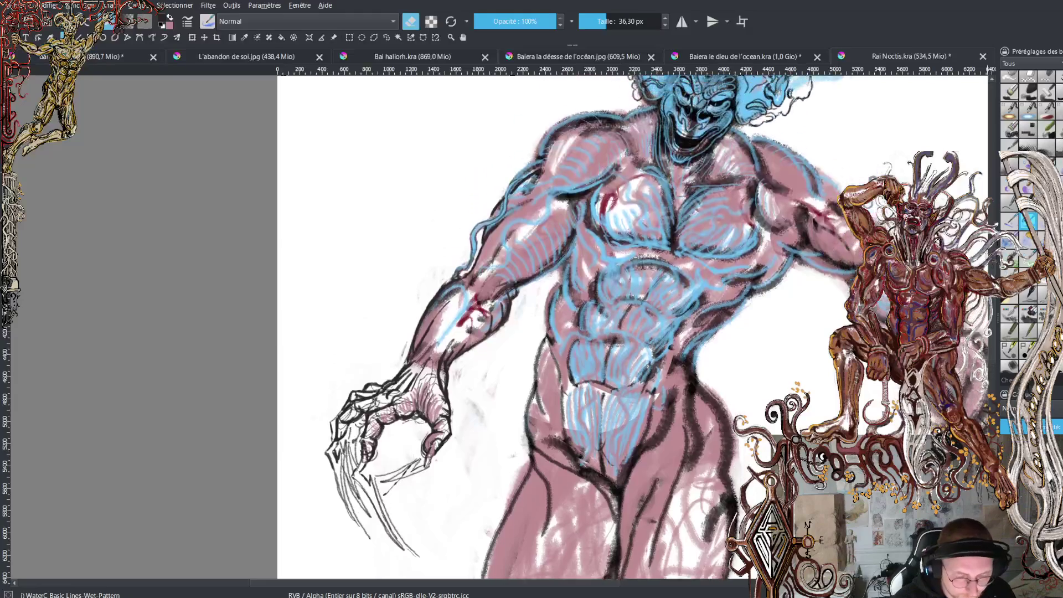
scroll(631, 326, "down", 1)
scroll(631, 326, "up", 1)
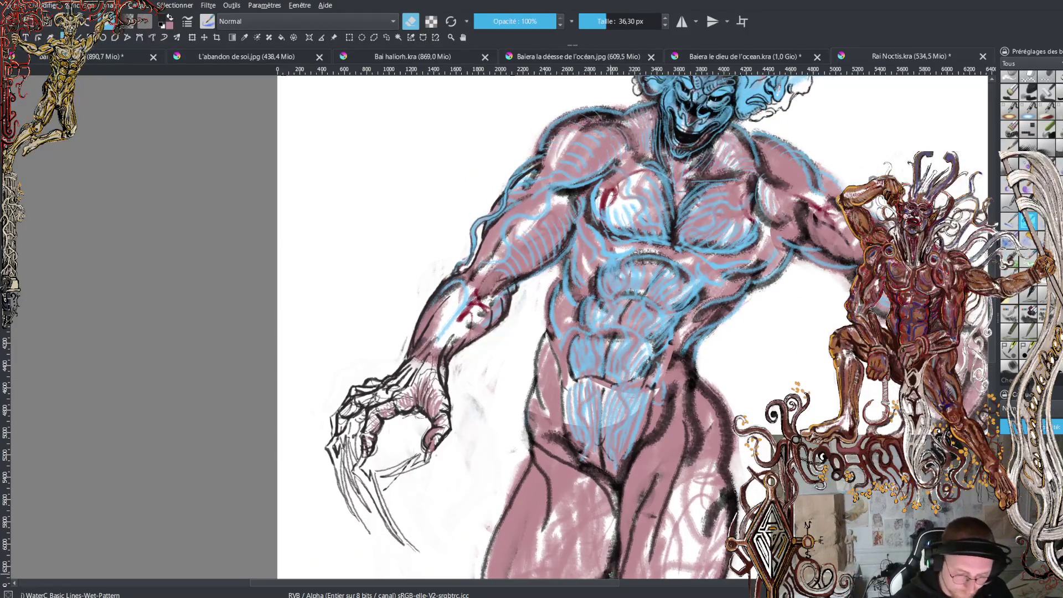
scroll(631, 327, "right", 4)
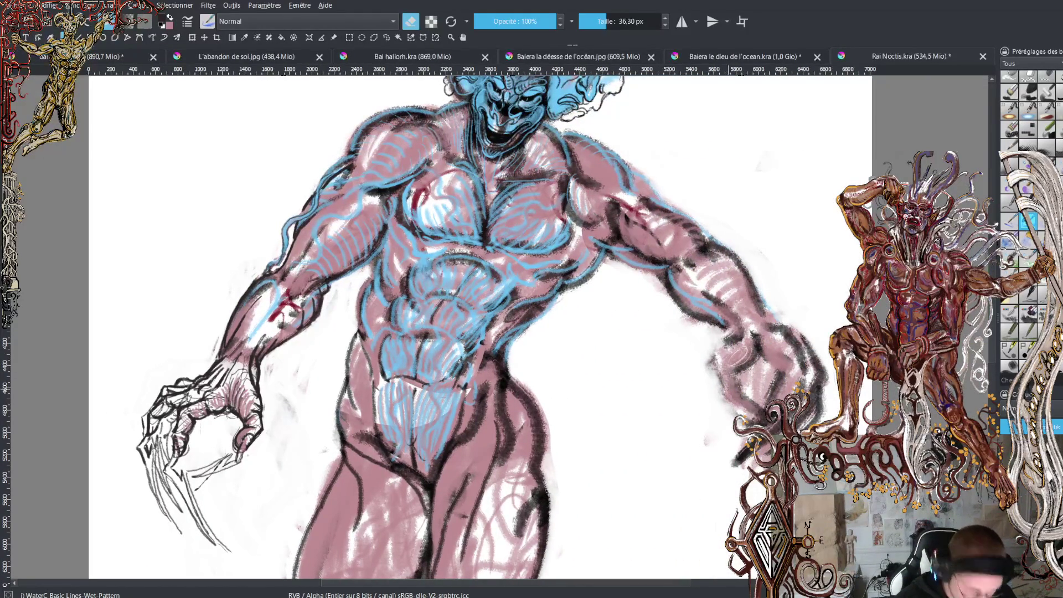
Return to painting in black and add dark contour strokes along the right forearm
key("e")
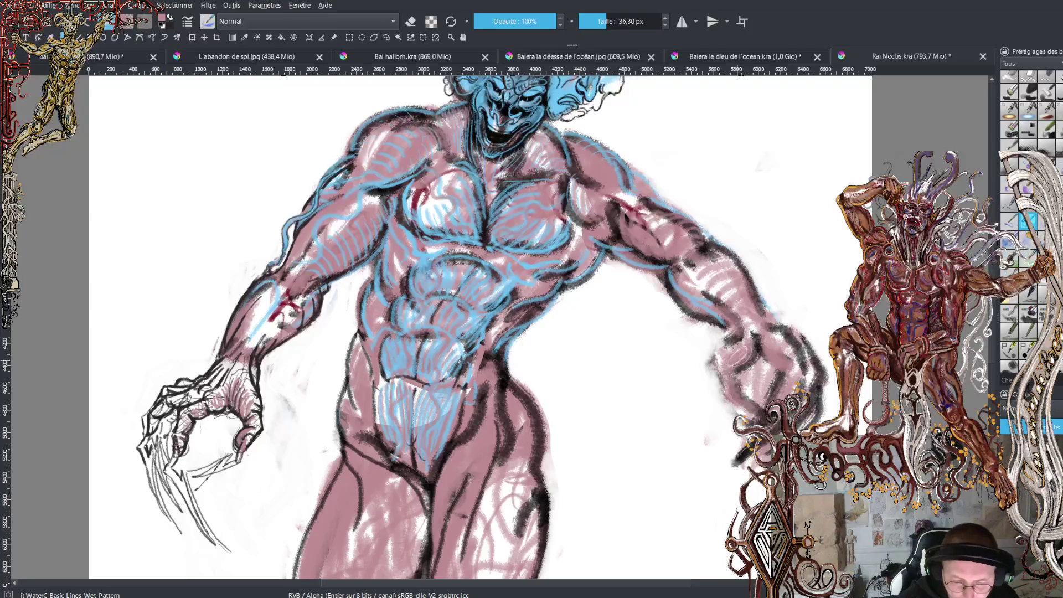
key("x")
mouse_move(743, 361)
left_mouse_down()
mouse_move(754, 351)
mouse_move(720, 372)
mouse_move(734, 390)
mouse_move(721, 385)
mouse_move(724, 400)
mouse_move(717, 357)
mouse_move(739, 348)
mouse_move(739, 332)
mouse_move(734, 317)
mouse_move(728, 348)
mouse_move(718, 303)
mouse_move(703, 311)
left_mouse_up()
mouse_move(710, 315)
left_mouse_down()
mouse_move(678, 283)
mouse_move(691, 304)
left_mouse_up()
left_click_drag(728, 327, 705, 313)
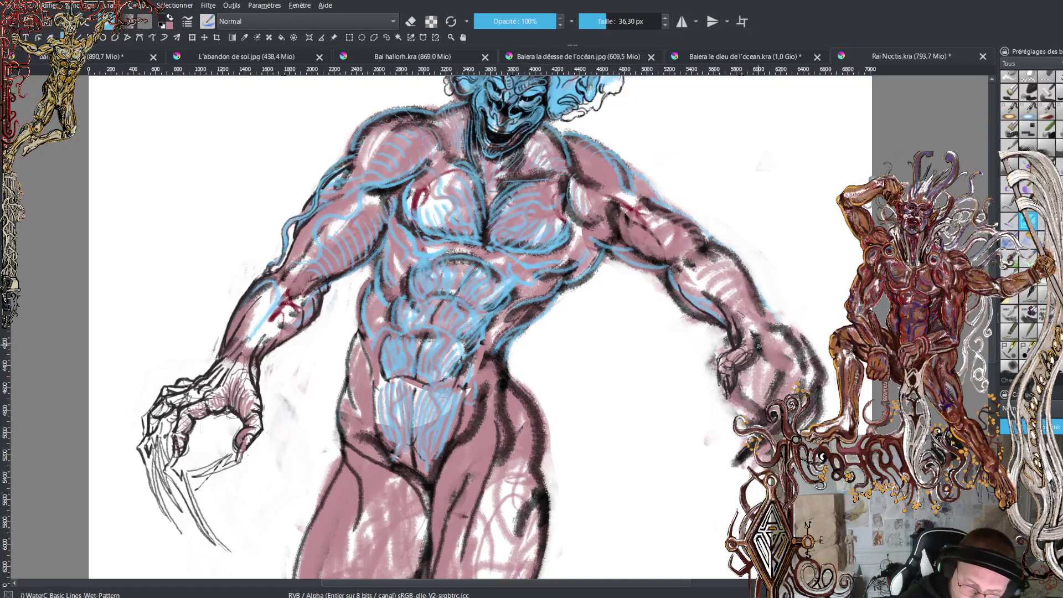
mouse_move(776, 343)
left_mouse_down()
mouse_move(759, 356)
mouse_move(769, 356)
left_mouse_up()
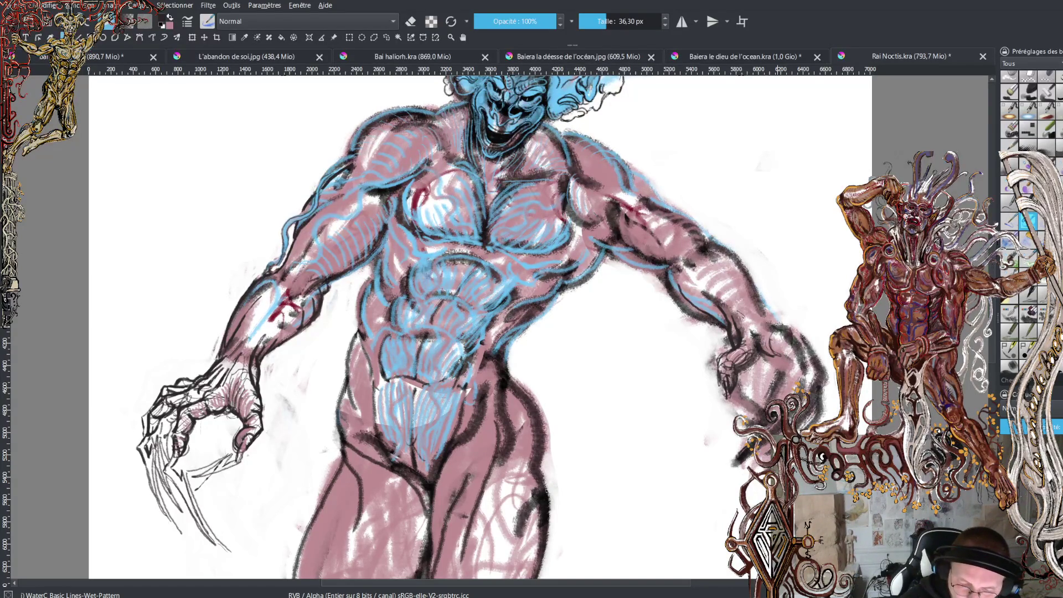
left_click_drag(779, 330, 731, 265)
mouse_move(767, 312)
left_mouse_down()
mouse_move(722, 246)
mouse_move(736, 256)
left_mouse_up()
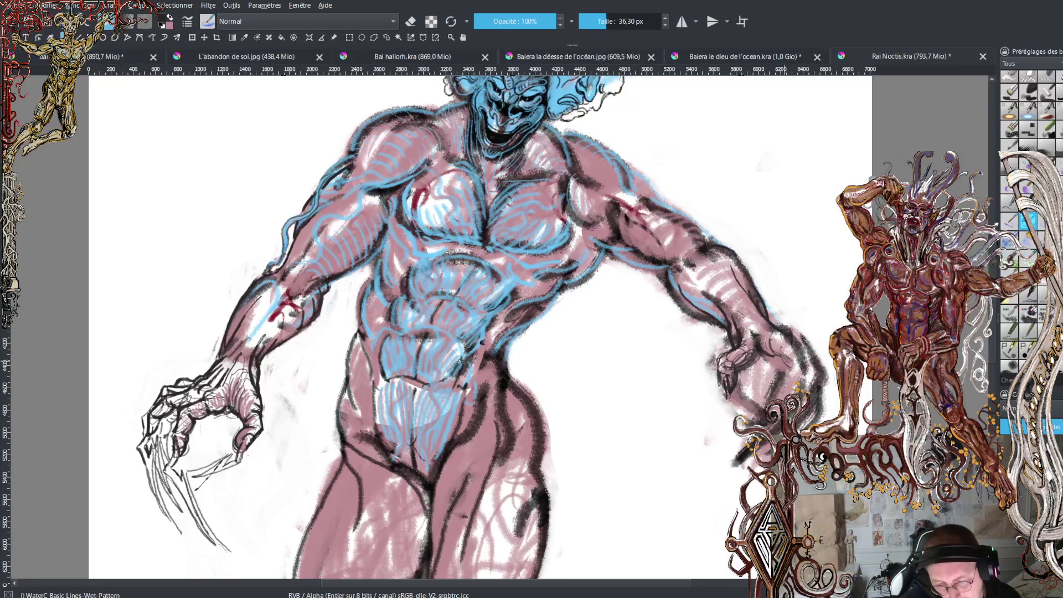
Hatch the right hand in black, then add light strokes in the body pink
left_click_drag(798, 351, 805, 363)
left_click_drag(804, 361, 797, 392)
mouse_move(793, 336)
left_mouse_down()
mouse_move(816, 360)
mouse_move(815, 378)
mouse_move(807, 375)
left_mouse_up()
left_click(805, 354, "ctrl")
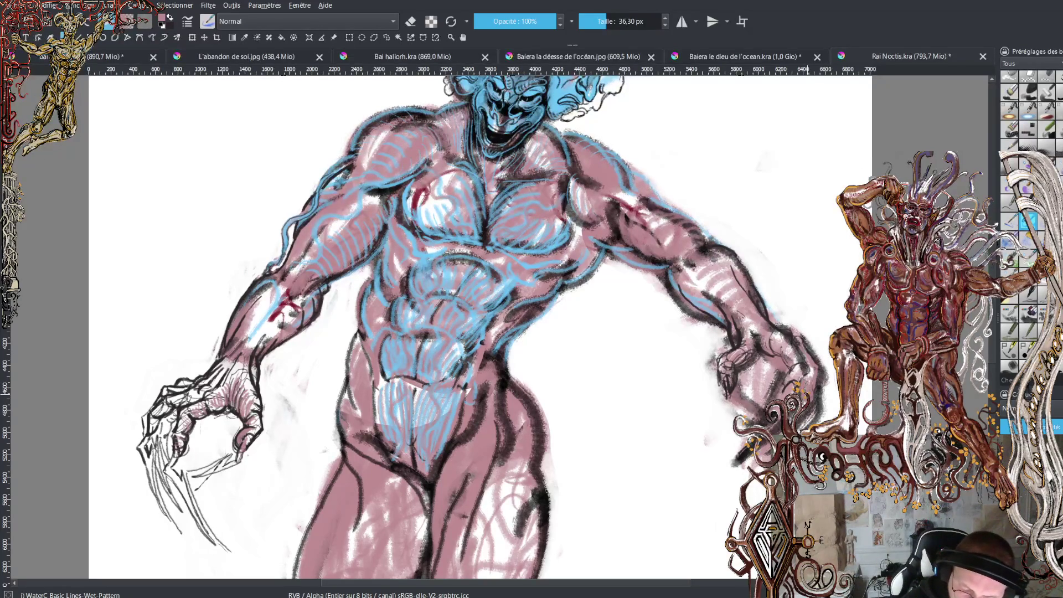
mouse_move(813, 399)
left_mouse_down()
mouse_move(817, 355)
mouse_move(814, 411)
mouse_move(818, 378)
left_mouse_up()
left_click_drag(820, 392, 820, 377)
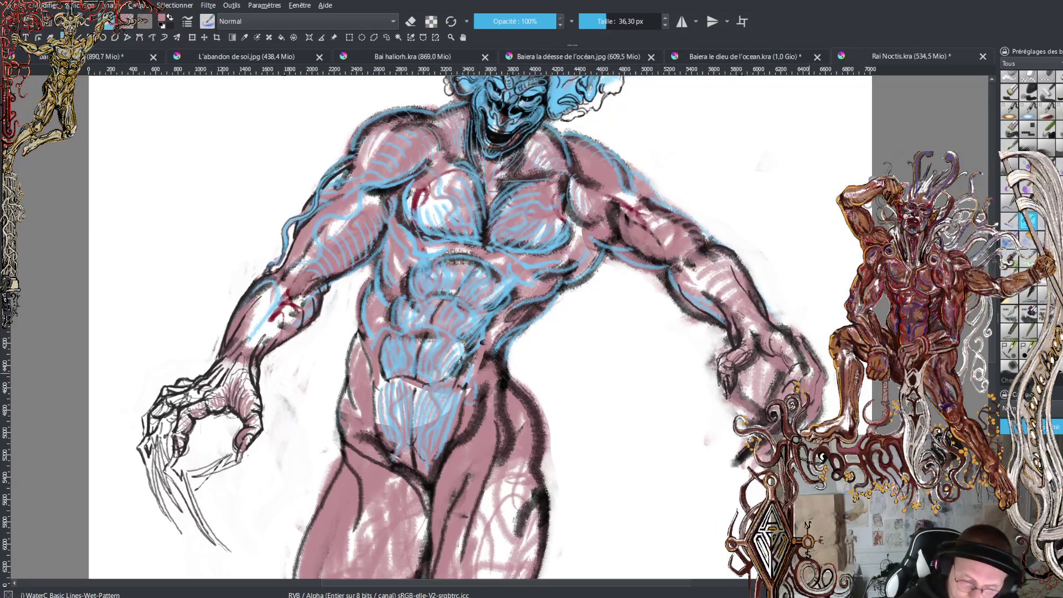
left_click(411, 22)
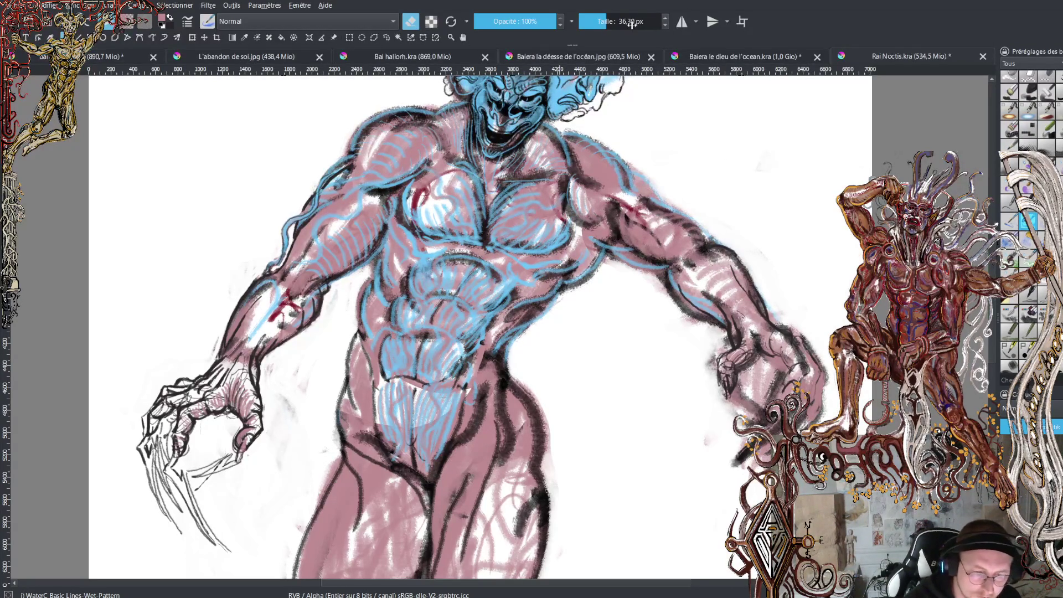
Erase the right hand and redraw its fingertips and claws in bold black, undoing one long stroke
mouse_move(785, 334)
left_mouse_down()
mouse_move(783, 410)
mouse_move(813, 376)
mouse_move(766, 451)
left_mouse_up()
mouse_move(789, 384)
left_mouse_down()
mouse_move(750, 415)
mouse_move(714, 371)
mouse_move(792, 332)
mouse_move(808, 310)
left_mouse_up()
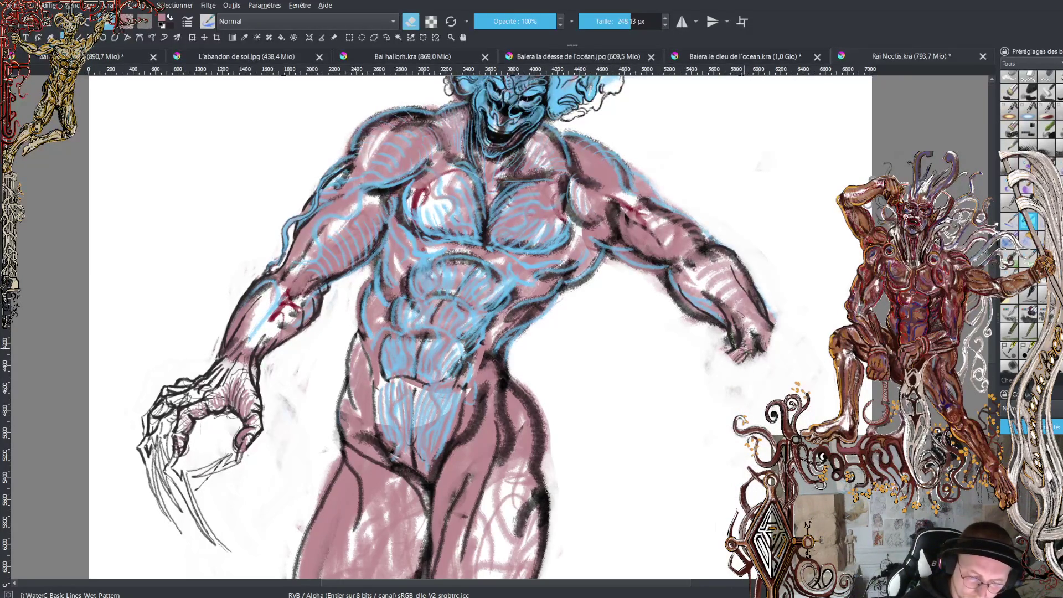
key("e")
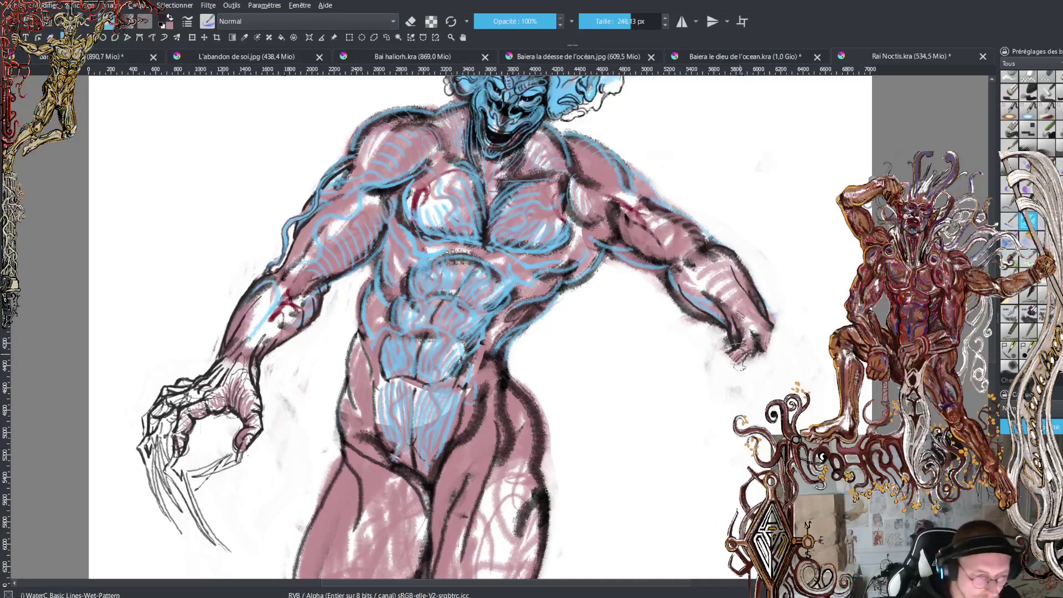
mouse_move(739, 365)
left_mouse_down()
mouse_move(755, 351)
mouse_move(753, 377)
mouse_move(739, 368)
mouse_move(749, 395)
mouse_move(733, 401)
mouse_move(744, 398)
mouse_move(744, 420)
mouse_move(754, 398)
mouse_move(757, 409)
left_mouse_up()
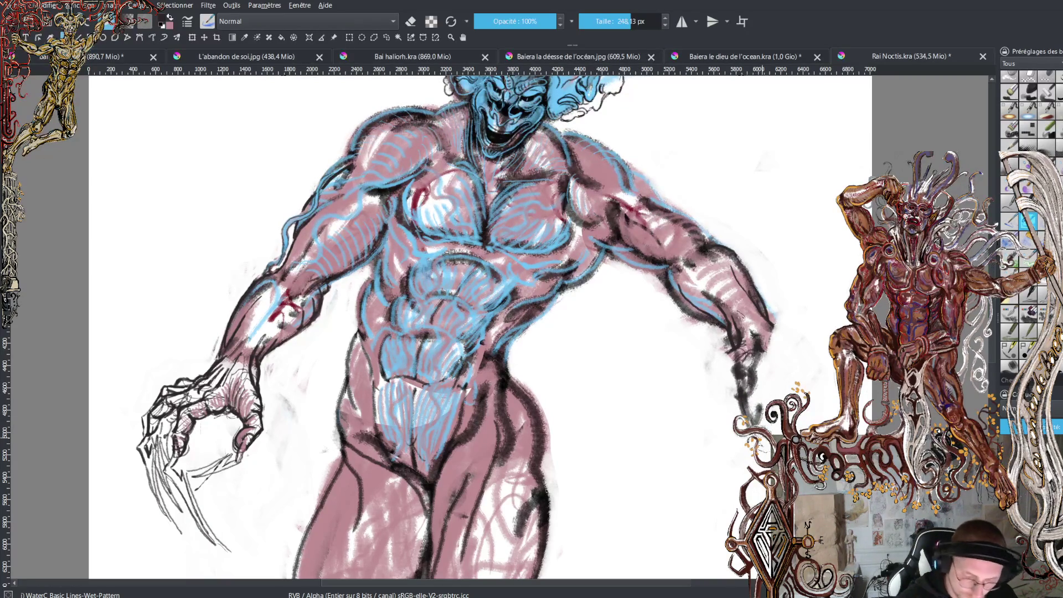
left_click_drag(759, 399, 768, 392)
mouse_move(774, 336)
left_mouse_down()
mouse_move(778, 344)
mouse_move(752, 310)
mouse_move(769, 332)
mouse_move(780, 321)
mouse_move(767, 308)
mouse_move(797, 338)
mouse_move(791, 332)
mouse_move(809, 338)
mouse_move(778, 313)
mouse_move(811, 319)
left_mouse_up()
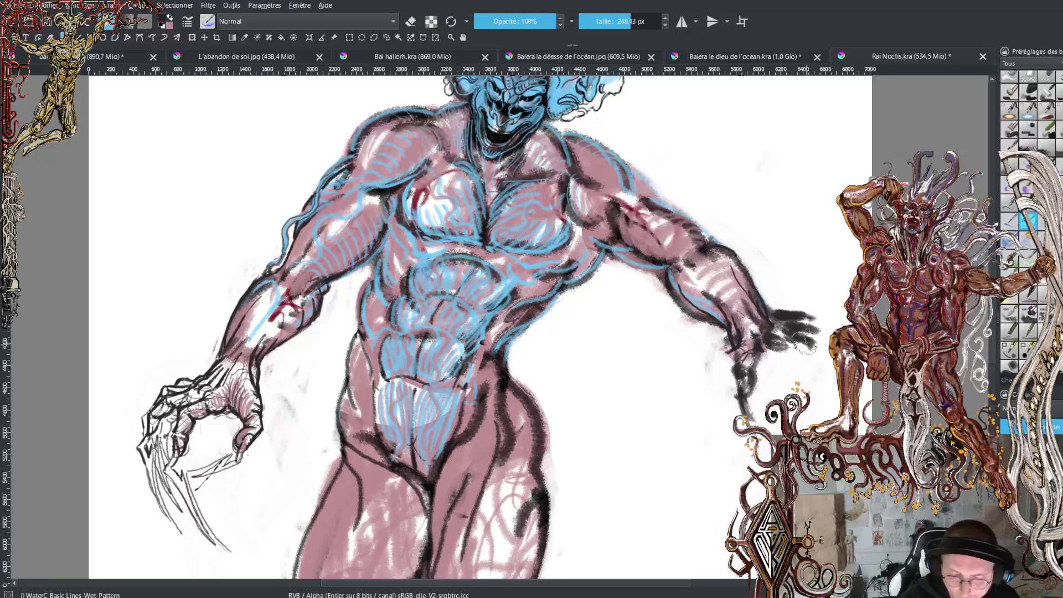
mouse_move(790, 352)
left_mouse_down()
mouse_move(783, 388)
mouse_move(810, 351)
mouse_move(802, 376)
mouse_move(822, 332)
mouse_move(814, 314)
mouse_move(808, 329)
left_mouse_up()
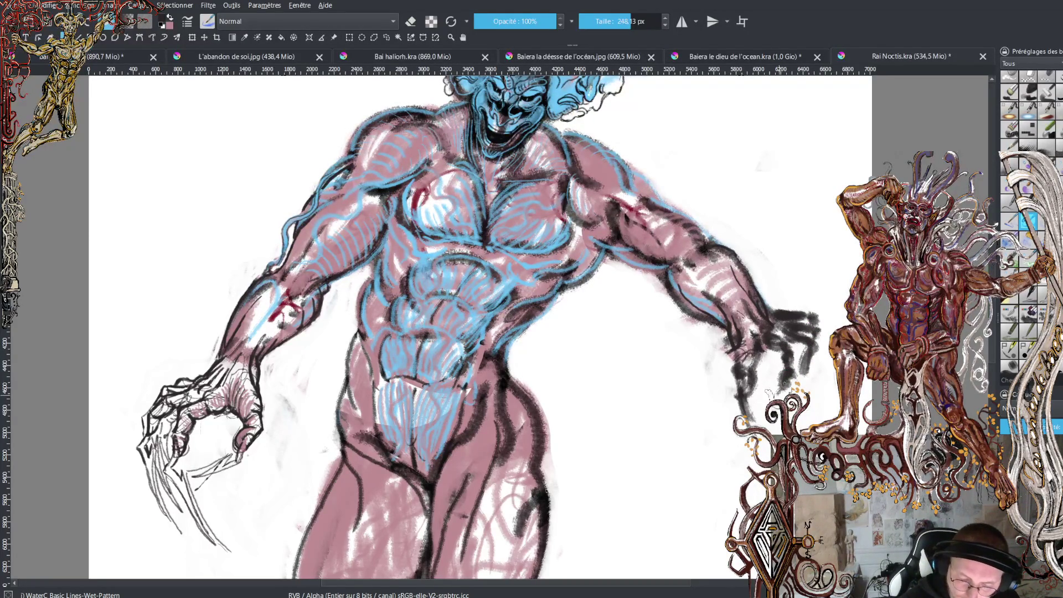
left_click_drag(780, 390, 728, 462)
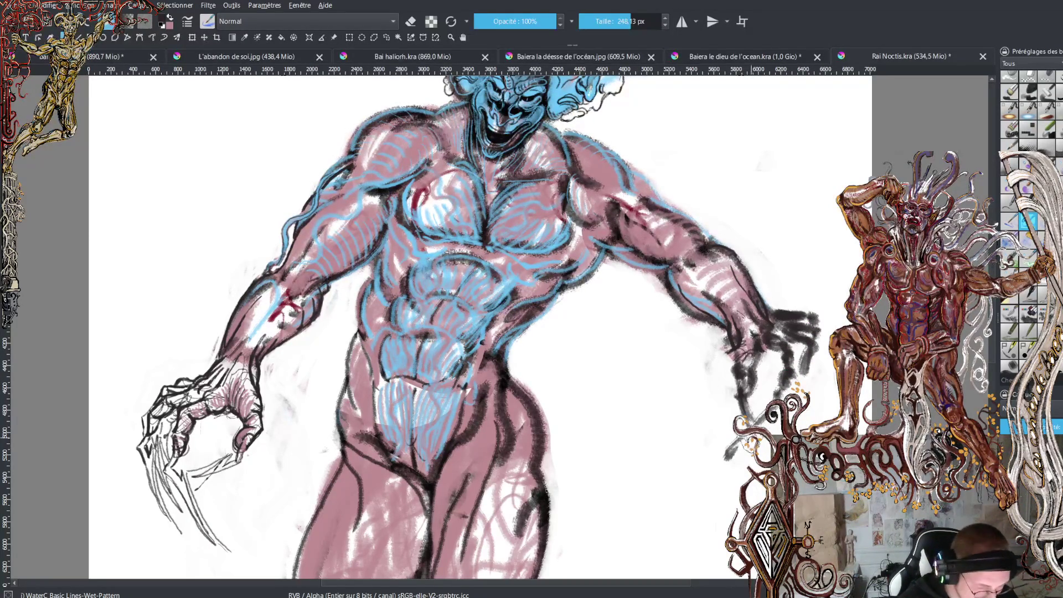
key("ctrl+z")
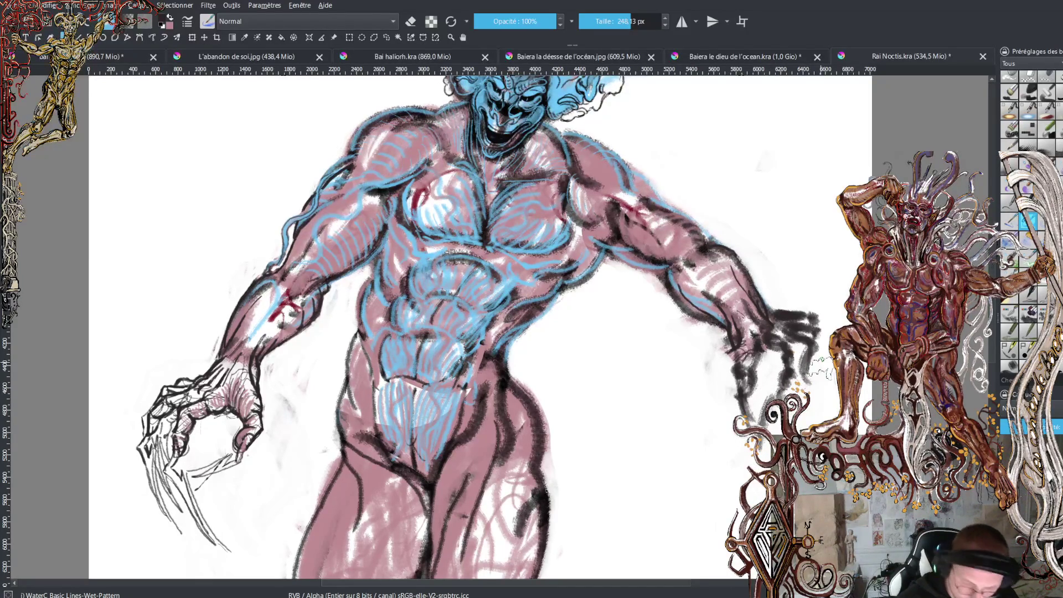
mouse_move(772, 359)
left_mouse_down()
mouse_move(786, 354)
mouse_move(802, 371)
mouse_move(791, 394)
mouse_move(774, 332)
mouse_move(792, 354)
mouse_move(814, 351)
mouse_move(813, 379)
left_mouse_up()
Sample the body pink and lighten the fingers, knuckles, wrist and back of the hand
left_click(774, 338, "ctrl")
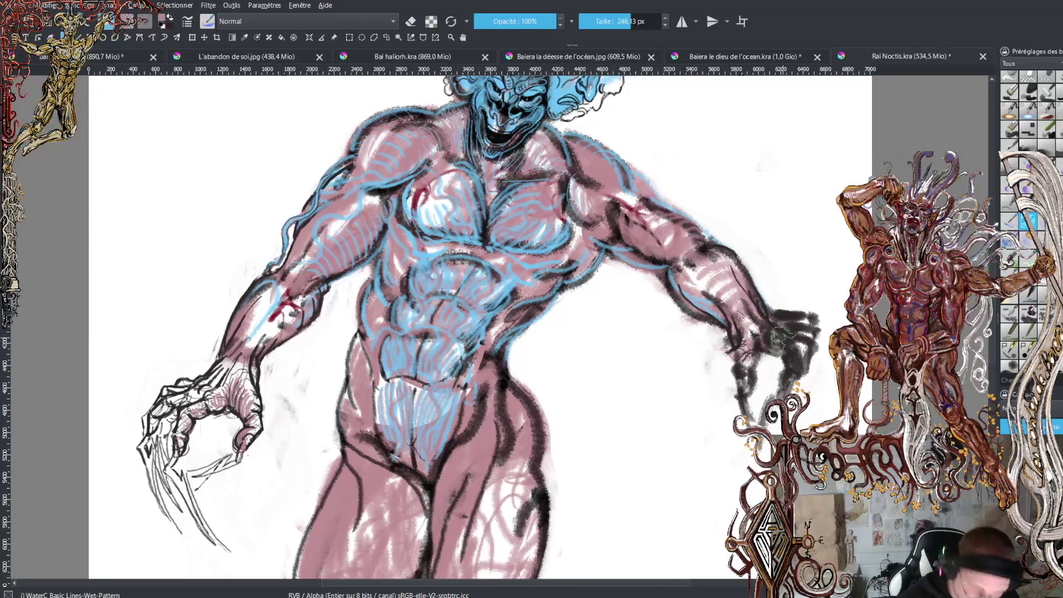
mouse_move(767, 339)
left_mouse_down()
mouse_move(789, 355)
mouse_move(790, 382)
left_mouse_up()
mouse_move(797, 344)
left_mouse_down()
mouse_move(775, 327)
mouse_move(810, 362)
left_mouse_up()
mouse_move(796, 319)
left_mouse_down()
mouse_move(807, 330)
mouse_move(780, 310)
mouse_move(792, 317)
left_mouse_up()
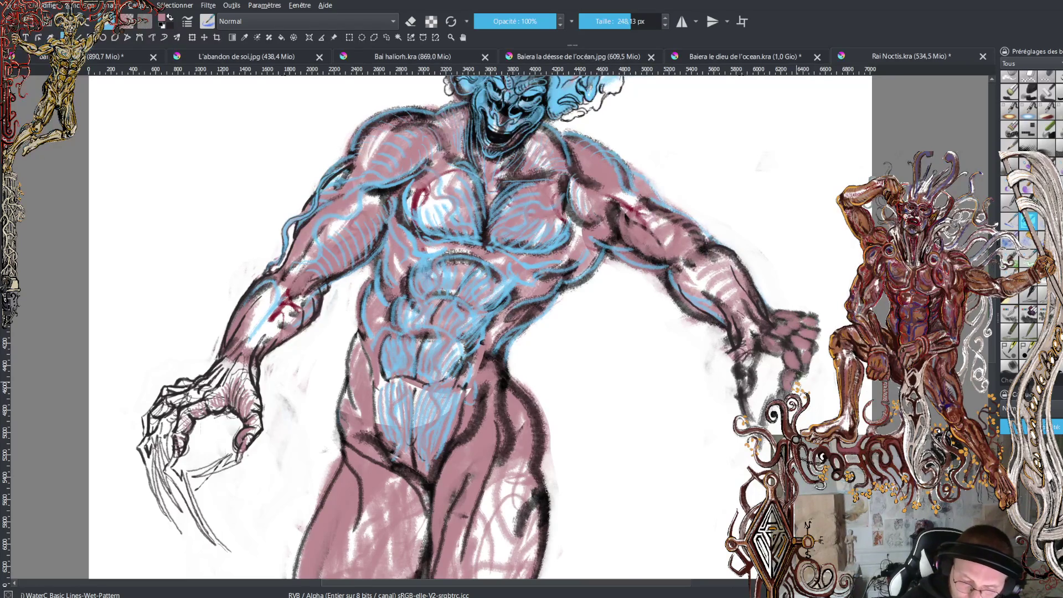
mouse_move(772, 317)
left_mouse_down()
mouse_move(753, 287)
mouse_move(769, 311)
left_mouse_up()
mouse_move(721, 267)
left_mouse_down()
mouse_move(761, 299)
mouse_move(744, 273)
mouse_move(771, 302)
left_mouse_up()
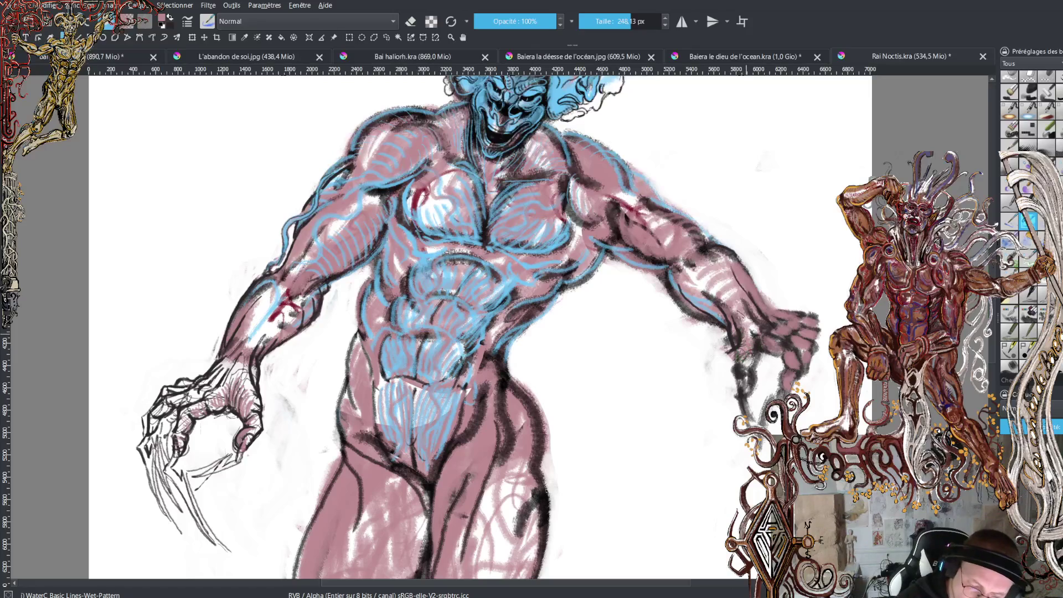
left_click_drag(739, 363, 741, 375)
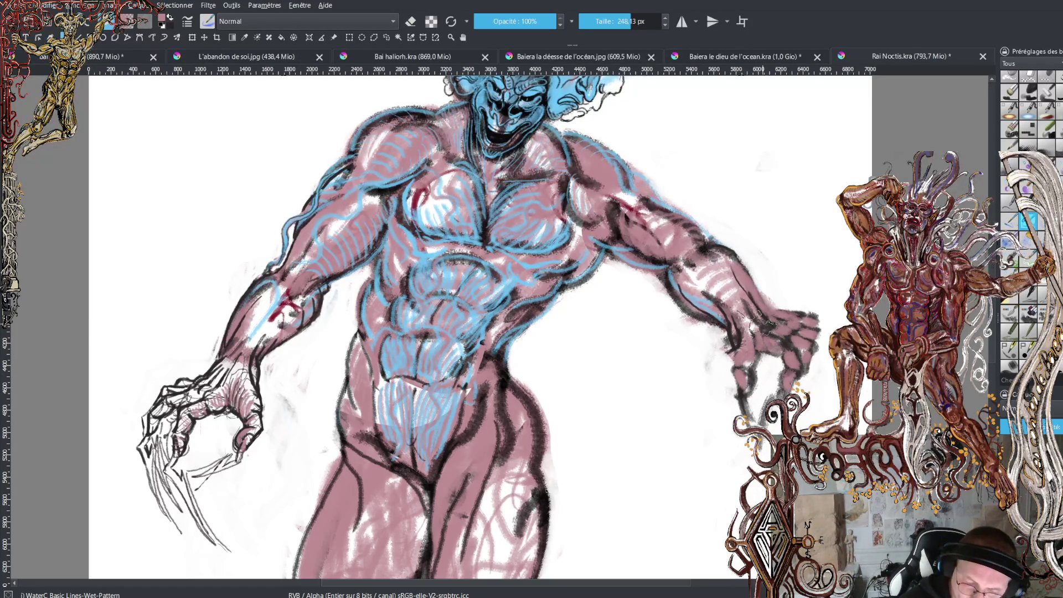
left_click_drag(731, 335, 726, 297)
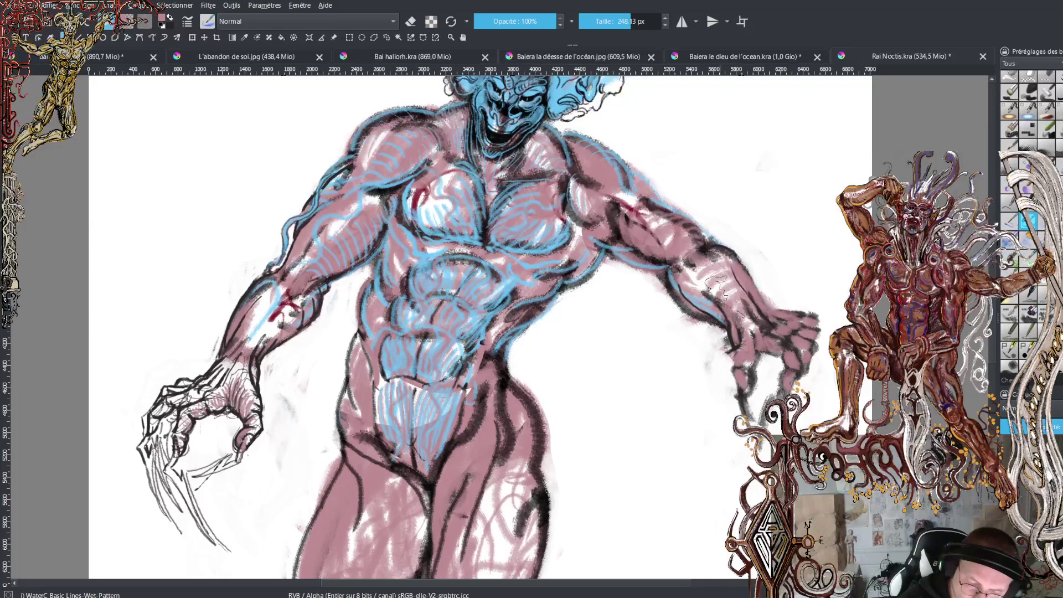
Erase along the right forearm's edge and shift the view to show the blue head
left_click(410, 22)
mouse_move(726, 387)
left_mouse_down()
mouse_move(722, 340)
mouse_move(681, 316)
mouse_move(658, 282)
mouse_move(725, 344)
left_mouse_up()
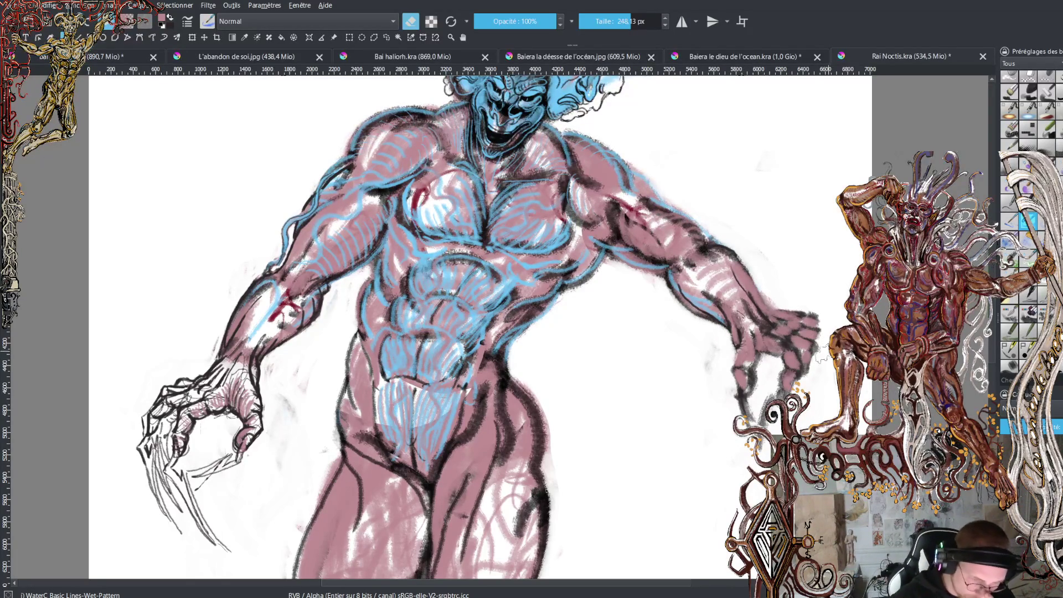
mouse_move(443, 299)
left_mouse_down()
mouse_move(443, 338)
mouse_move(443, 241)
mouse_move(443, 263)
left_mouse_up()
left_click_drag(286, 371, 286, 409)
Lasso the right arm and hand with the Freehand Selection tool for transforming
key("f")
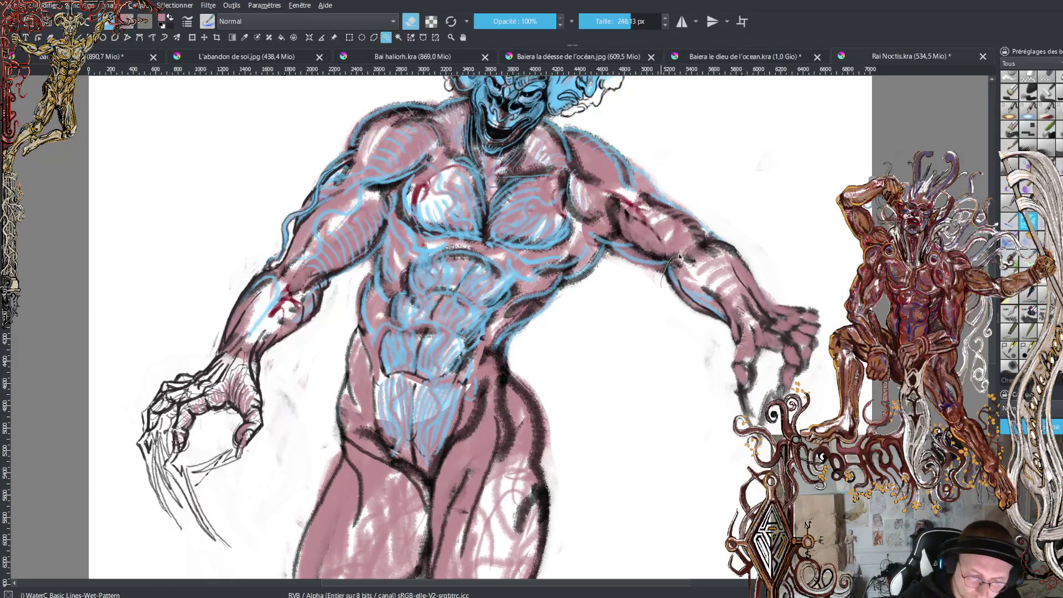
mouse_move(699, 240)
left_mouse_down()
mouse_move(788, 263)
mouse_move(811, 426)
mouse_move(661, 337)
mouse_move(670, 287)
left_mouse_up()
left_click(192, 38)
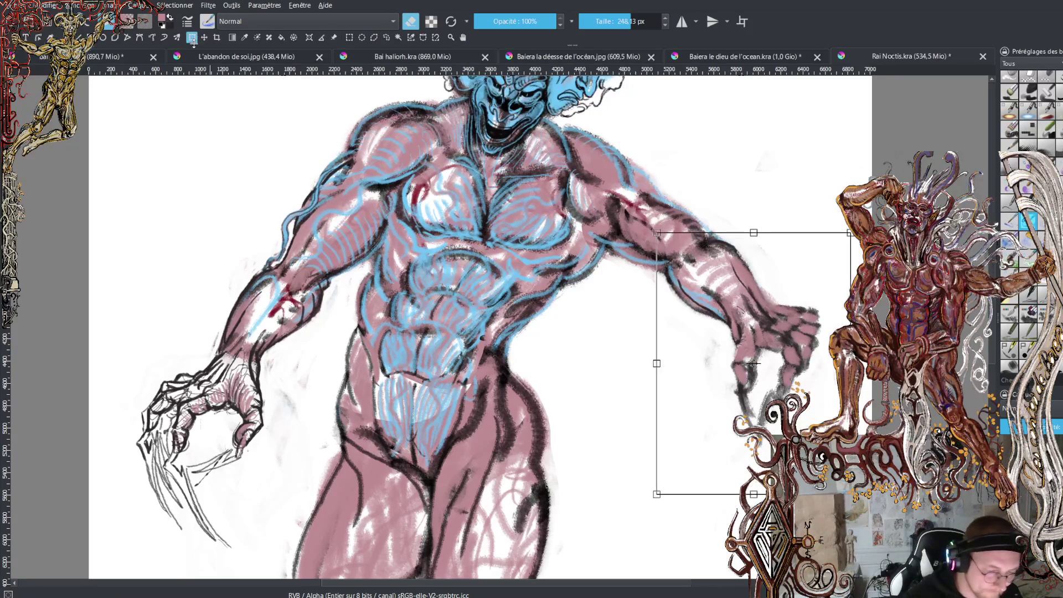
Move the selected arm right and down, narrow and lengthen it, then apply the transform
key("Return")
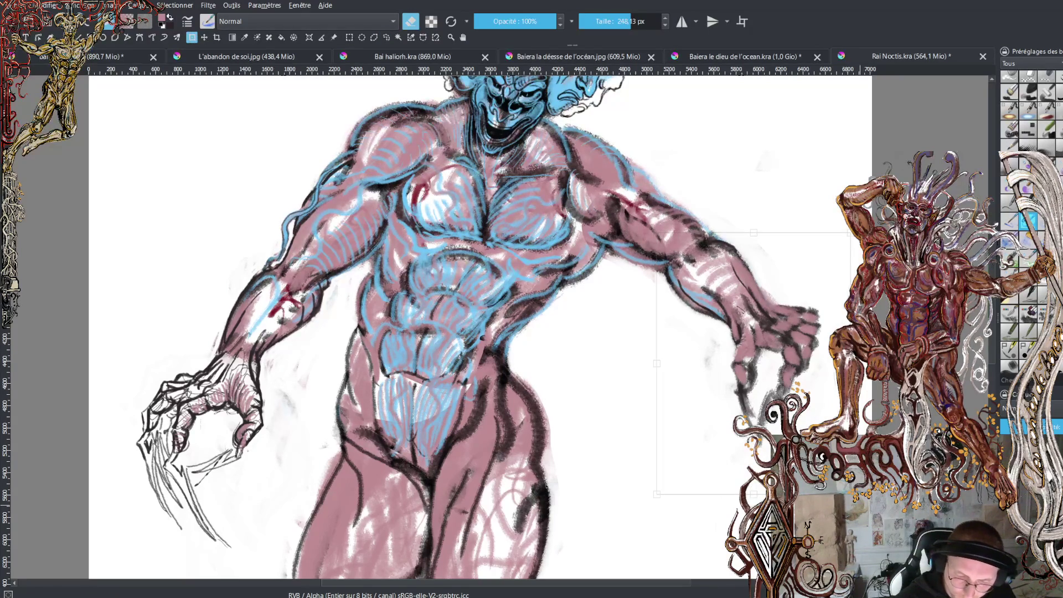
mouse_move(750, 360)
left_mouse_down()
mouse_move(762, 375)
mouse_move(802, 334)
mouse_move(779, 340)
mouse_move(784, 347)
left_mouse_up()
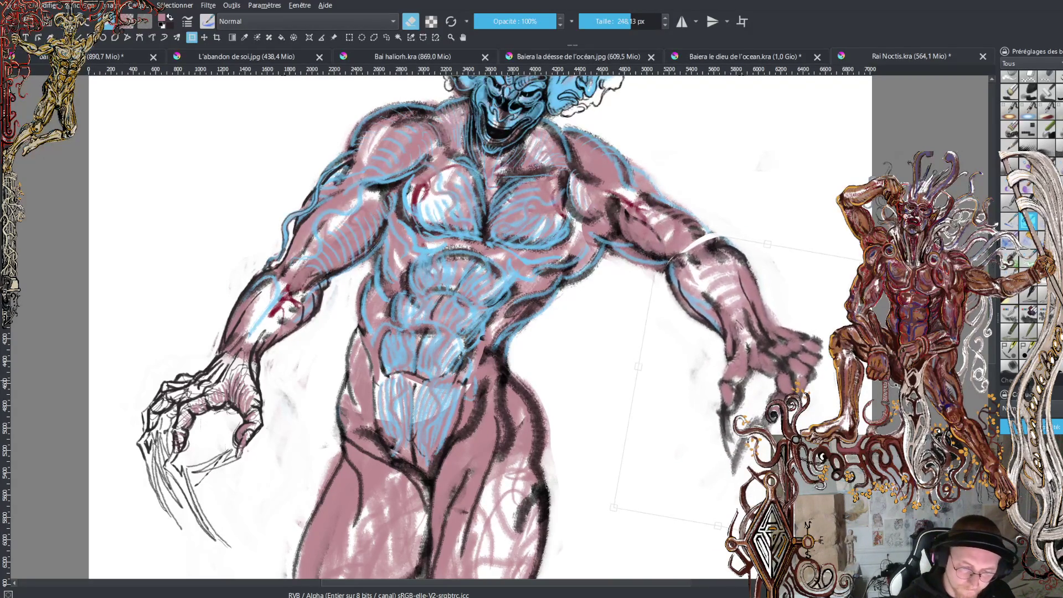
left_click_drag(788, 353, 789, 358)
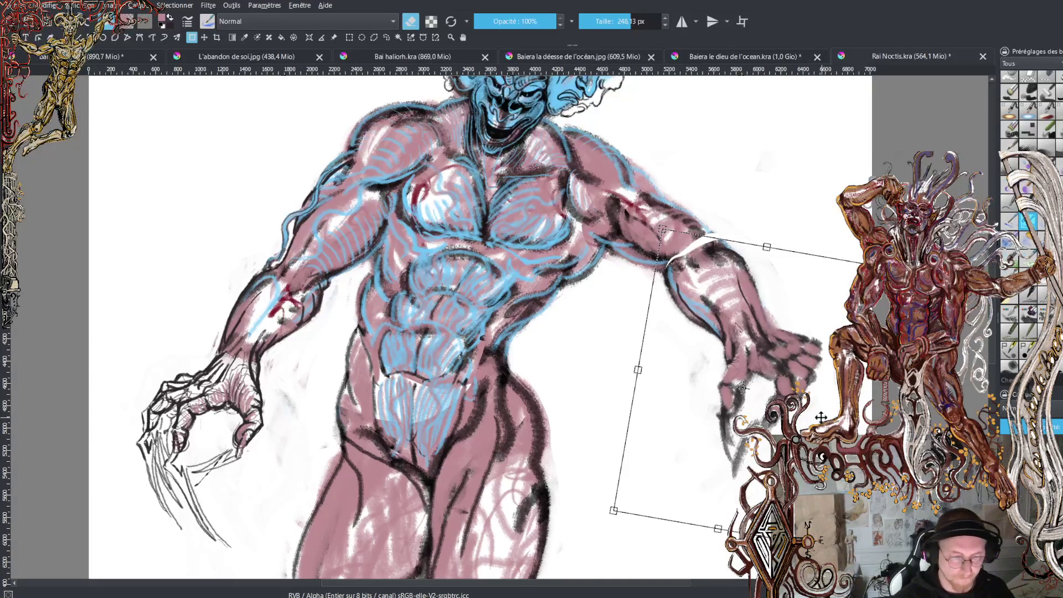
key("minus")
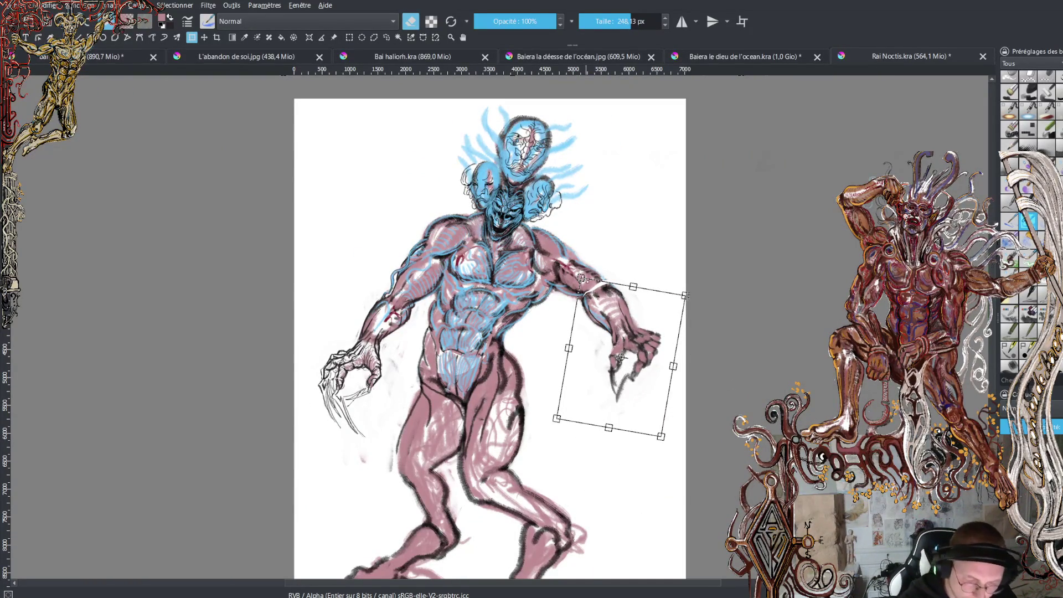
left_click_drag(581, 280, 580, 275)
left_click_drag(686, 292, 674, 292)
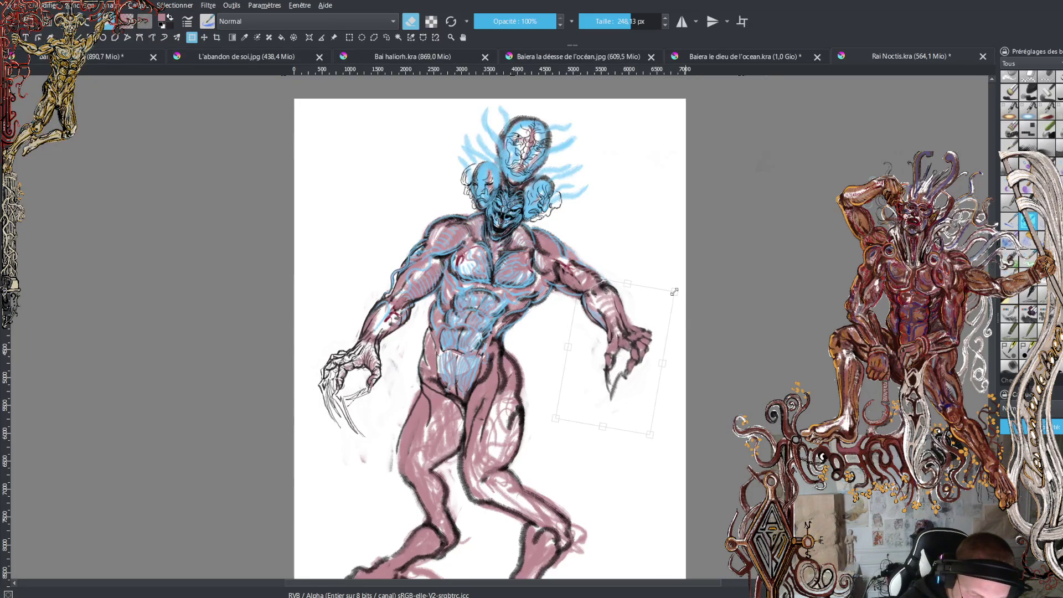
left_click_drag(651, 435, 652, 443)
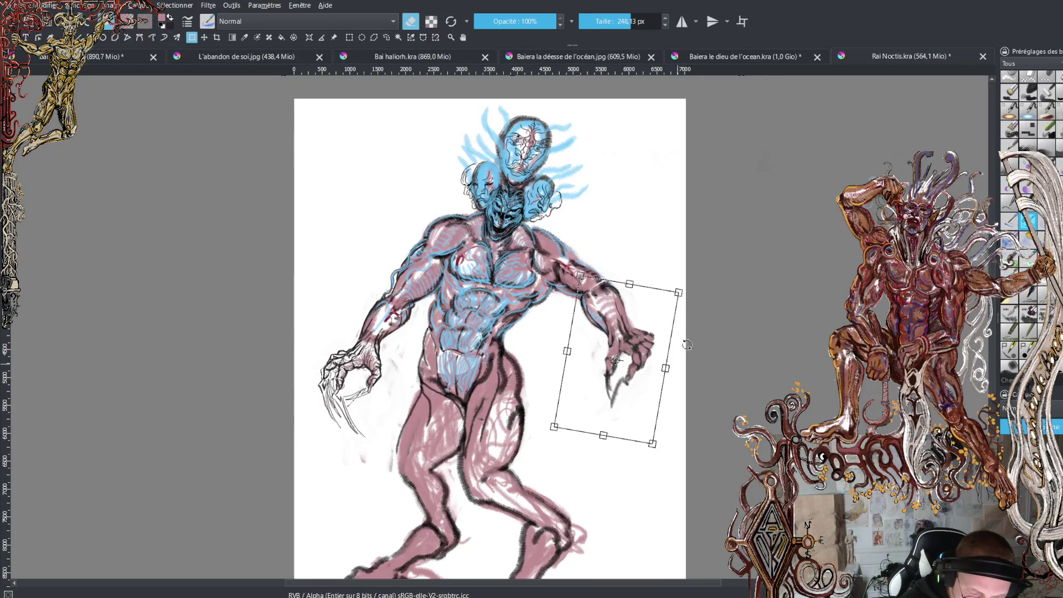
left_click_drag(679, 292, 673, 291)
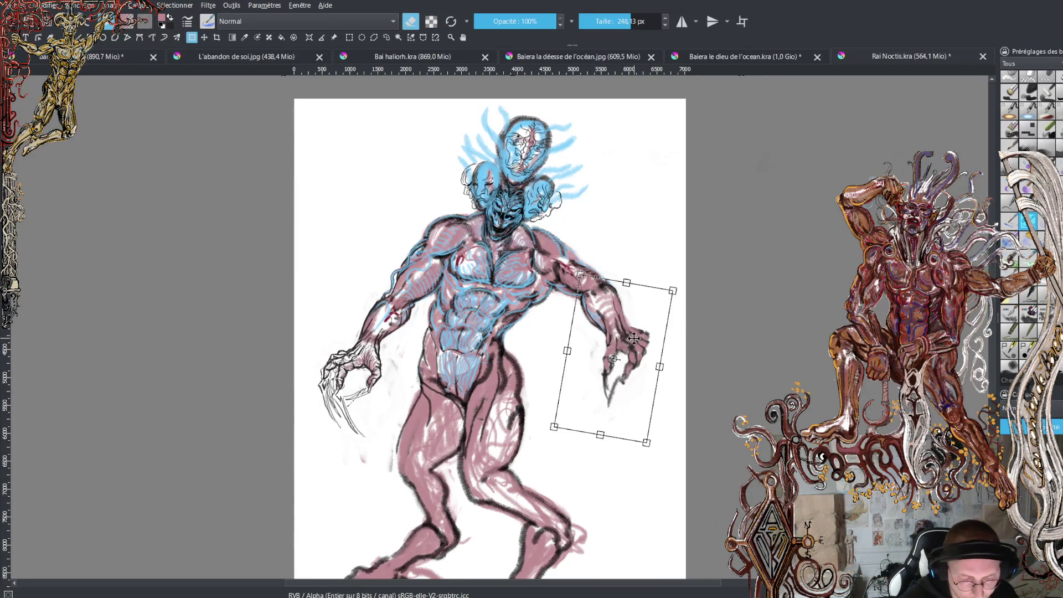
left_click_drag(638, 340, 640, 343)
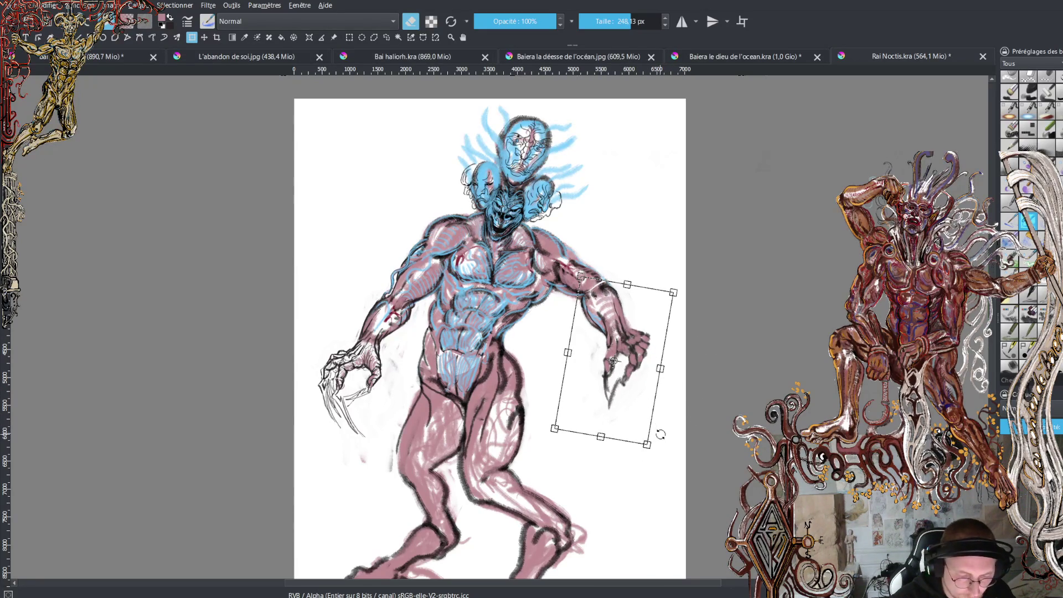
key("Return")
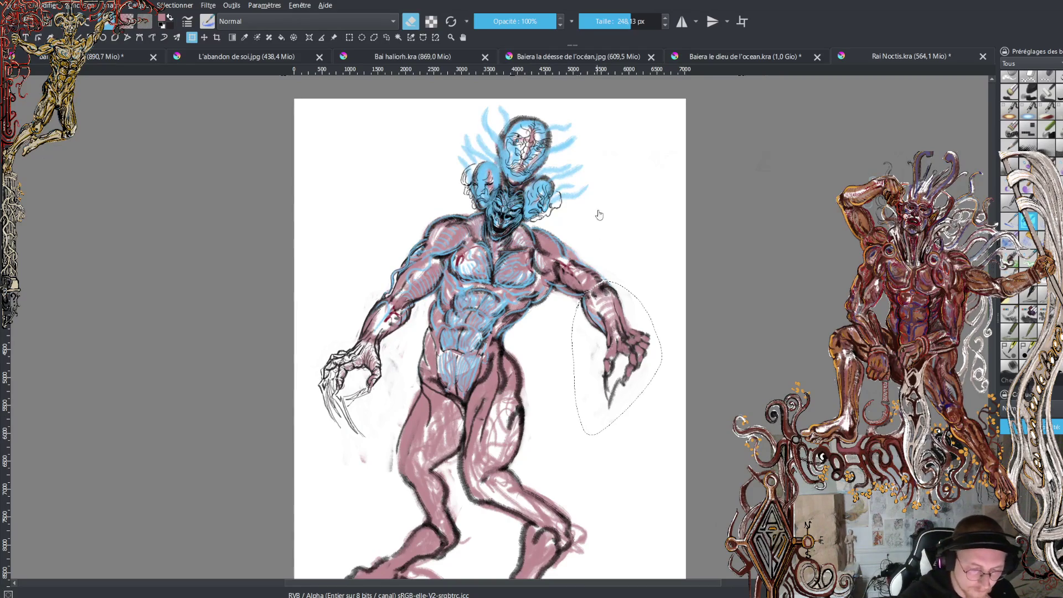
Switch to Freehand Selection and deselect the right arm by clicking the canvas
left_click(386, 37)
left_click(640, 383)
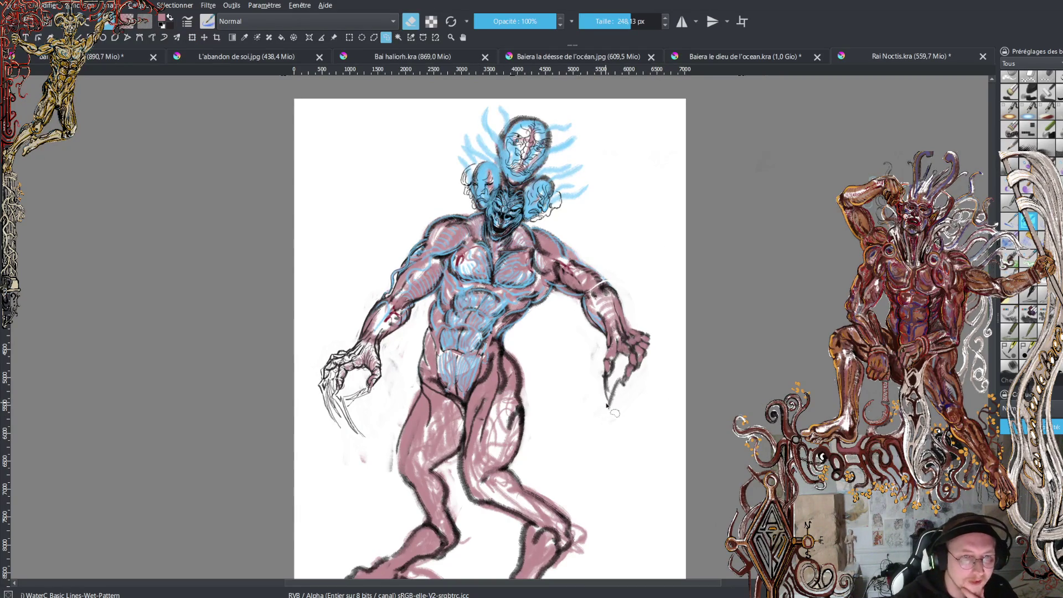
key("plus")
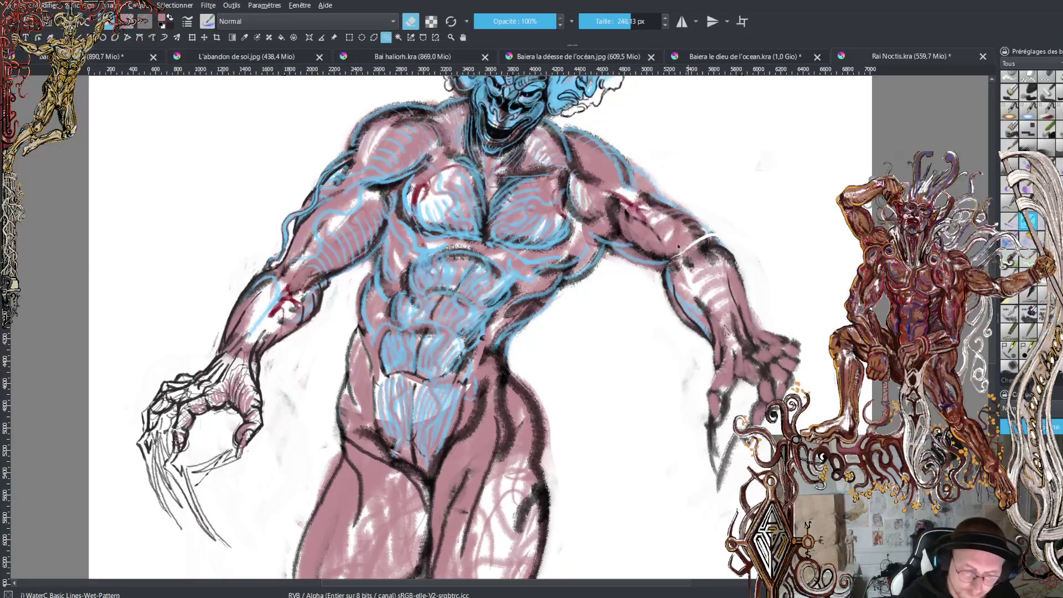
Switch to the brush (B) and paint pale pink strokes on the lower leg and left thigh and knee
key("minus")
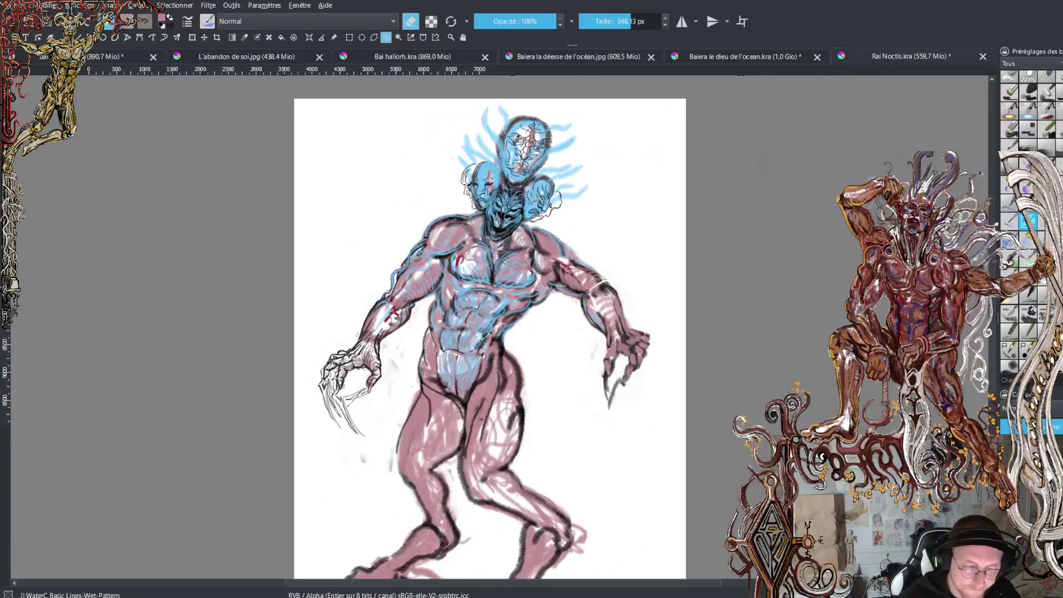
key("plus")
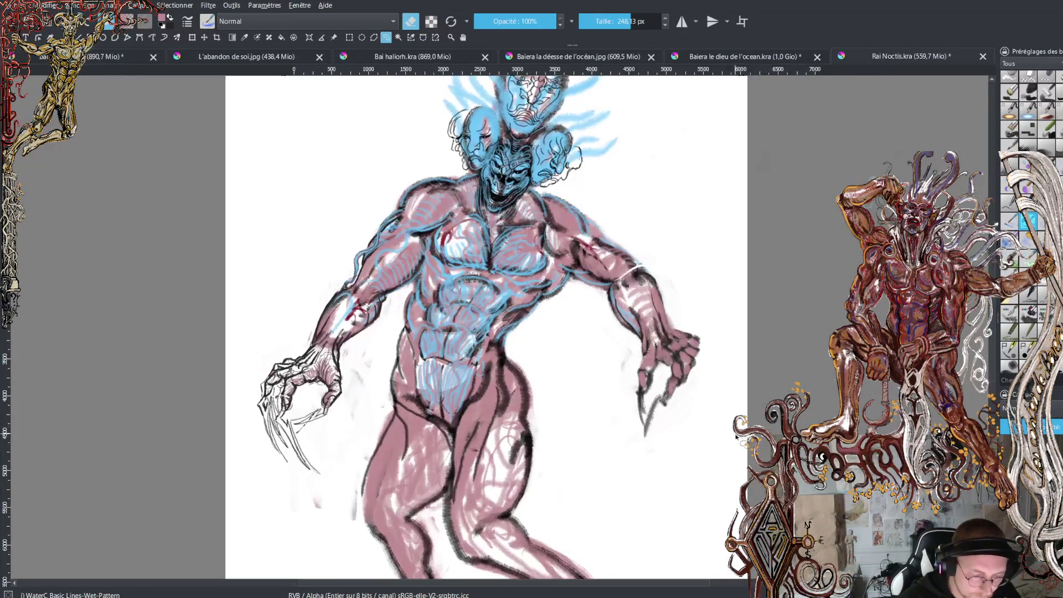
scroll(486, 326, "down", 5)
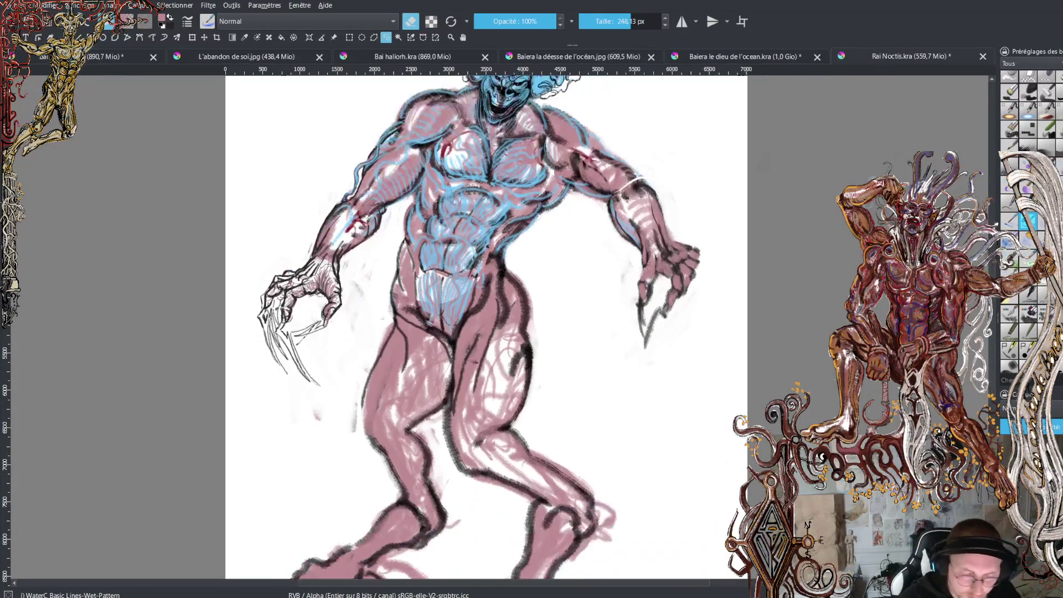
scroll(485, 327, "up", 2)
scroll(505, 438, "up", 1)
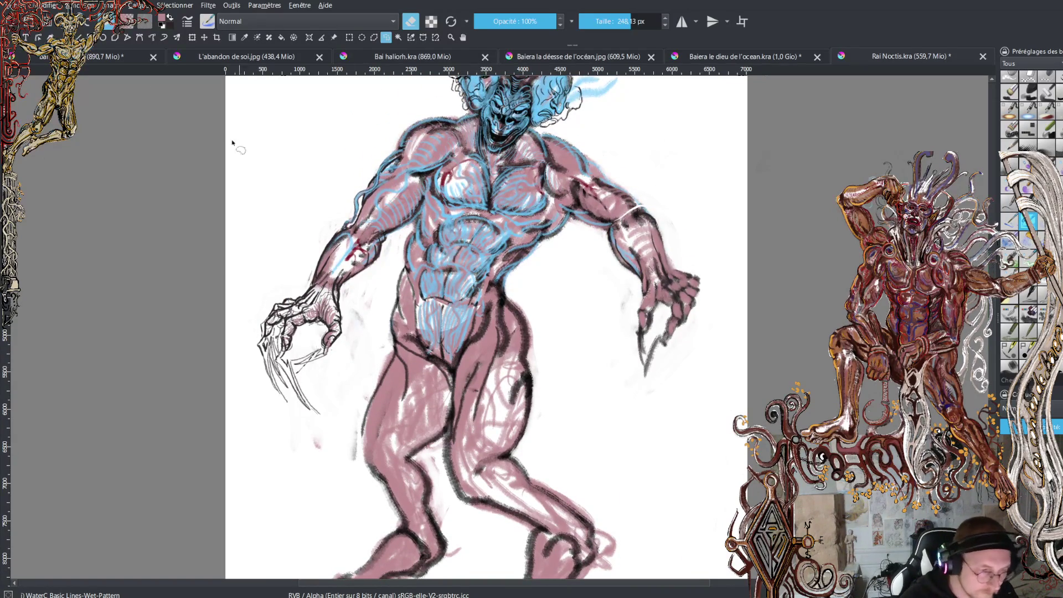
key("b")
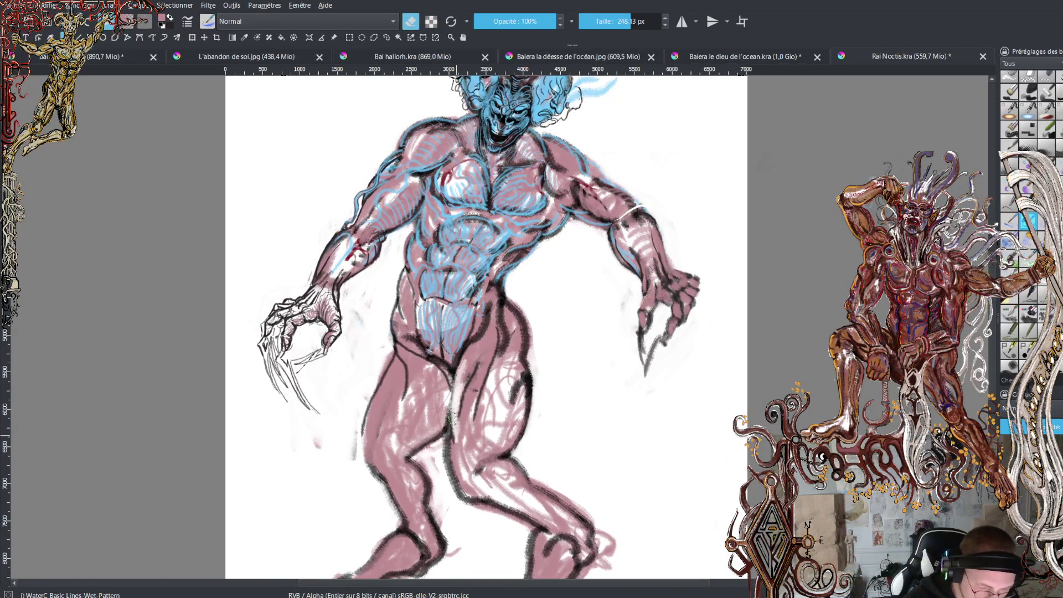
mouse_move(458, 459)
left_mouse_down()
mouse_move(471, 492)
mouse_move(490, 481)
left_mouse_up()
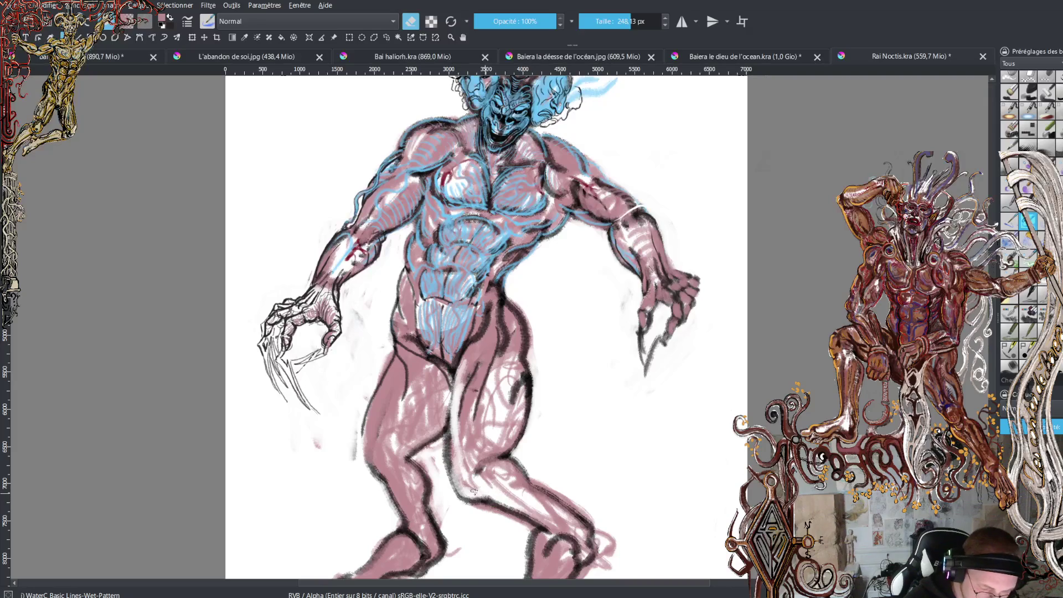
mouse_move(394, 378)
left_mouse_down()
mouse_move(381, 480)
mouse_move(402, 487)
mouse_move(423, 557)
mouse_move(382, 554)
mouse_move(360, 576)
left_mouse_up()
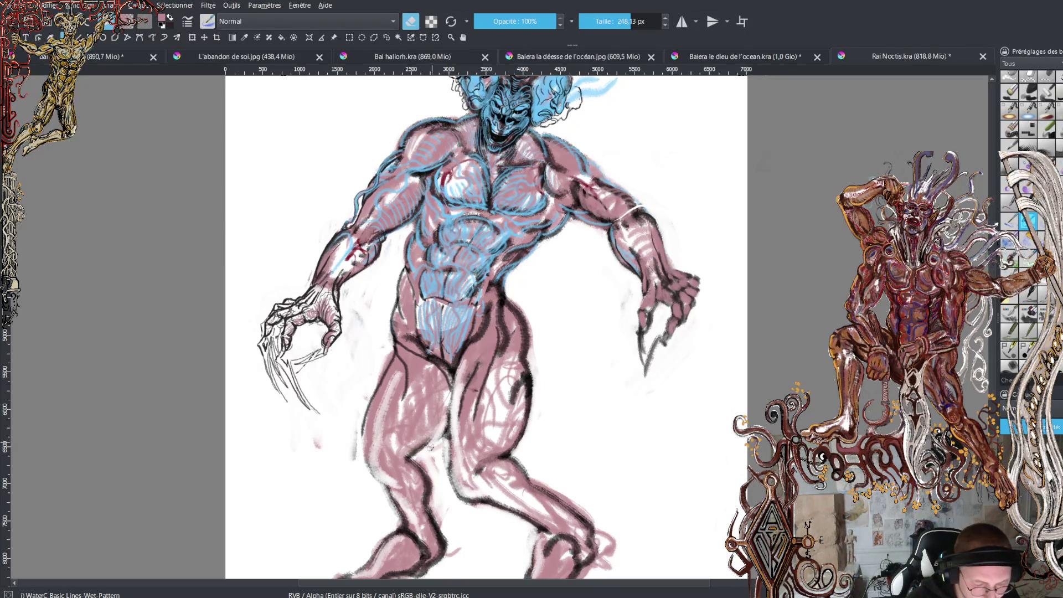
Erase a thin strip along the lower leg, then darken the crotch and repaint it pink
left_click_drag(442, 450, 443, 424)
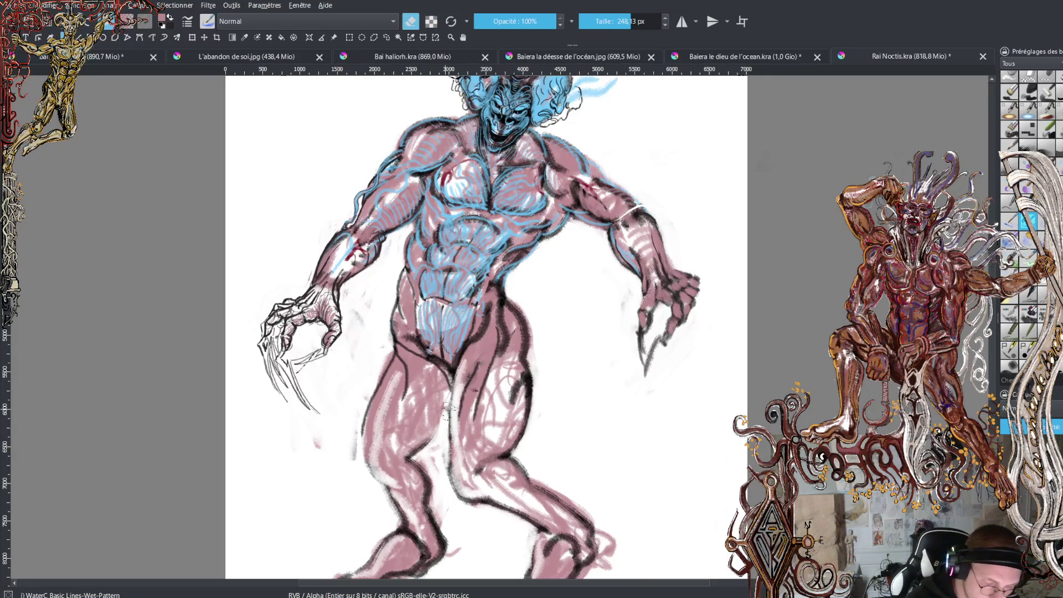
key("e")
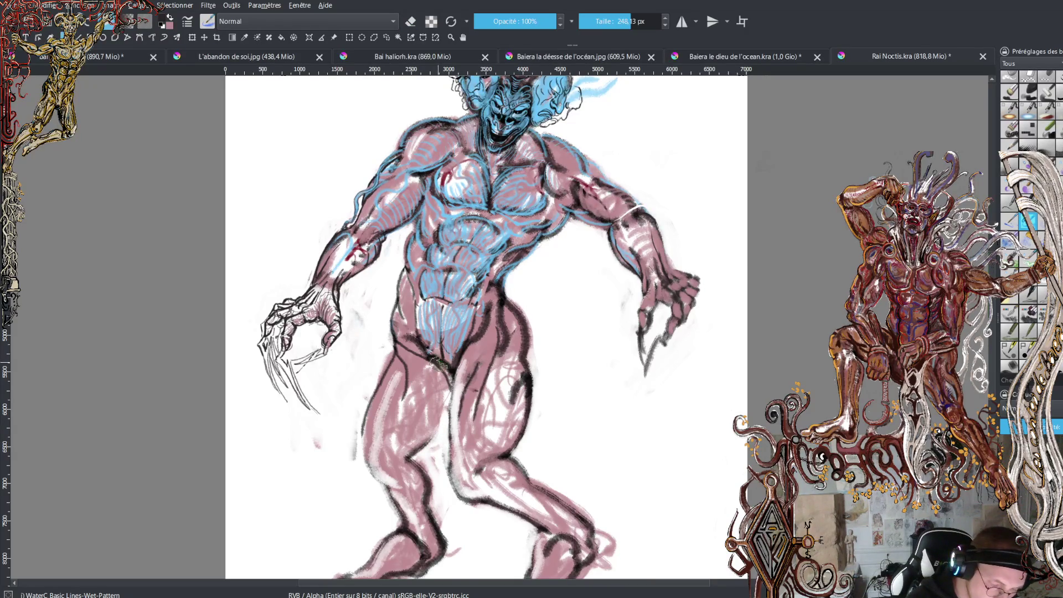
mouse_move(435, 360)
left_mouse_down()
mouse_move(442, 390)
mouse_move(416, 328)
left_mouse_up()
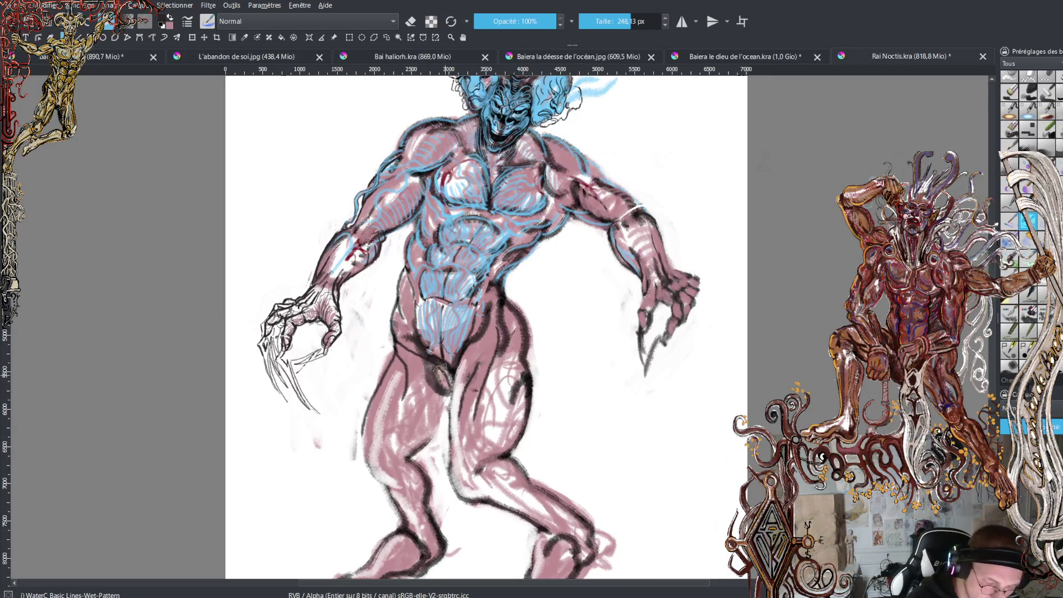
key("x")
mouse_move(431, 355)
left_mouse_down()
mouse_move(439, 376)
mouse_move(451, 368)
left_mouse_up()
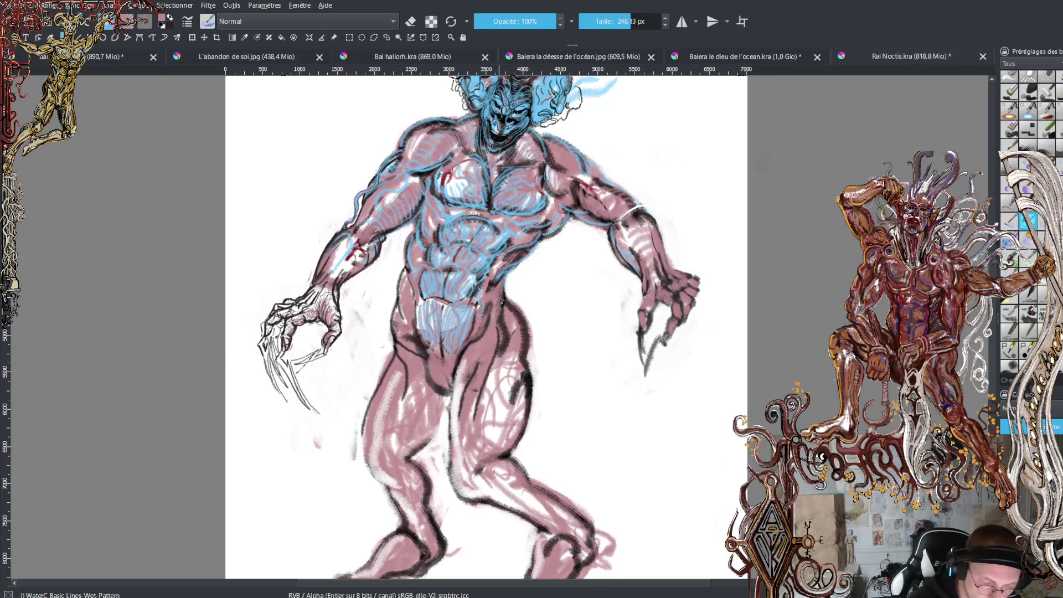
Soften the hip line, touch up both thighs, and darken the inner thigh contour in black
left_click_drag(516, 314, 519, 339)
mouse_move(526, 378)
left_mouse_down()
mouse_move(512, 410)
mouse_move(528, 396)
left_mouse_up()
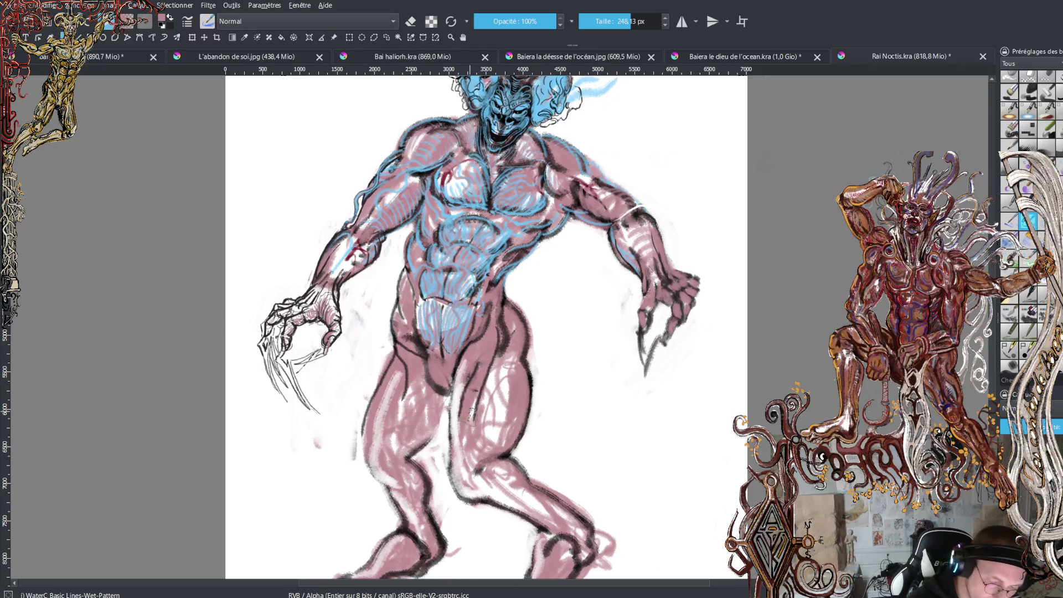
mouse_move(454, 417)
left_mouse_down()
mouse_move(461, 467)
mouse_move(479, 455)
mouse_move(505, 370)
left_mouse_up()
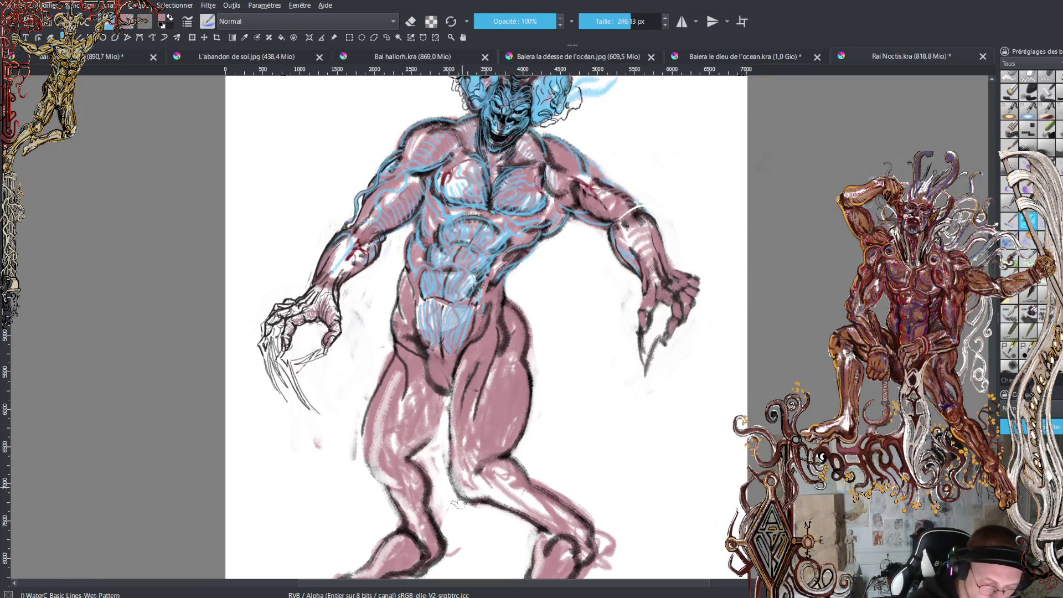
left_click_drag(391, 403, 378, 479)
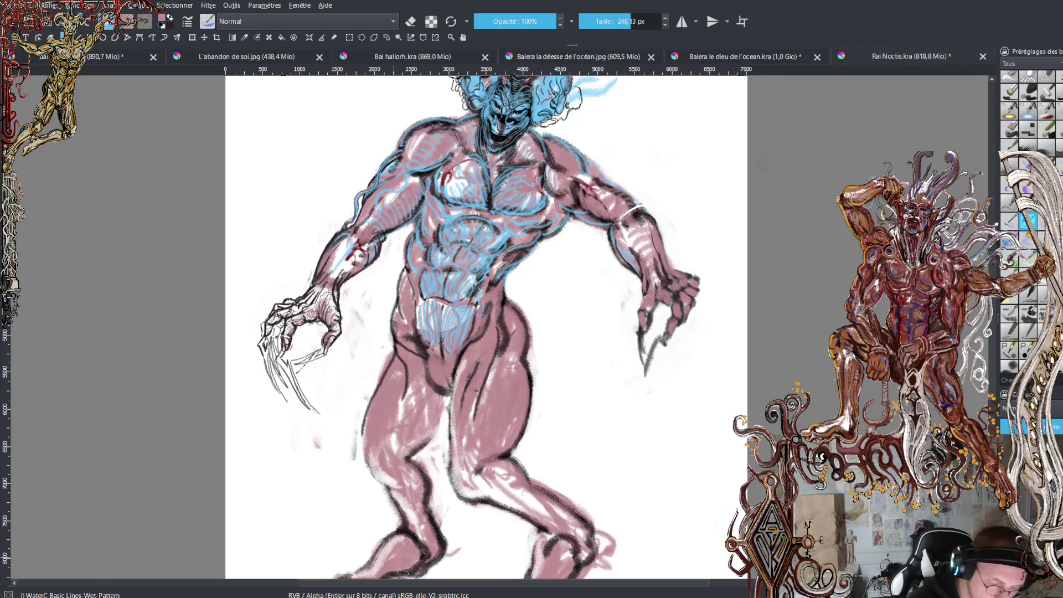
key("x")
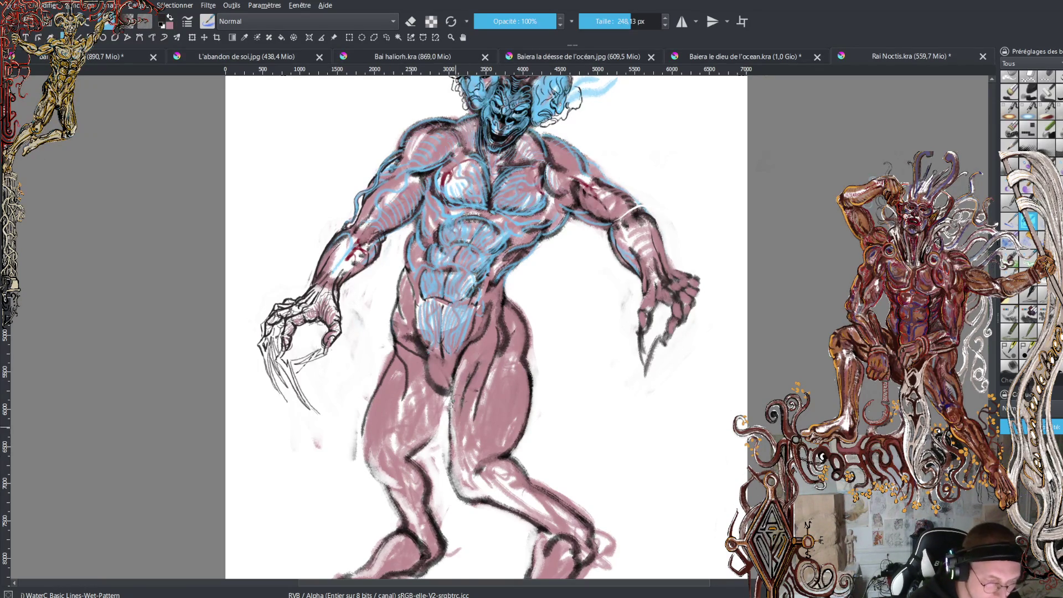
mouse_move(435, 426)
left_mouse_down()
mouse_move(429, 442)
mouse_move(455, 369)
left_mouse_up()
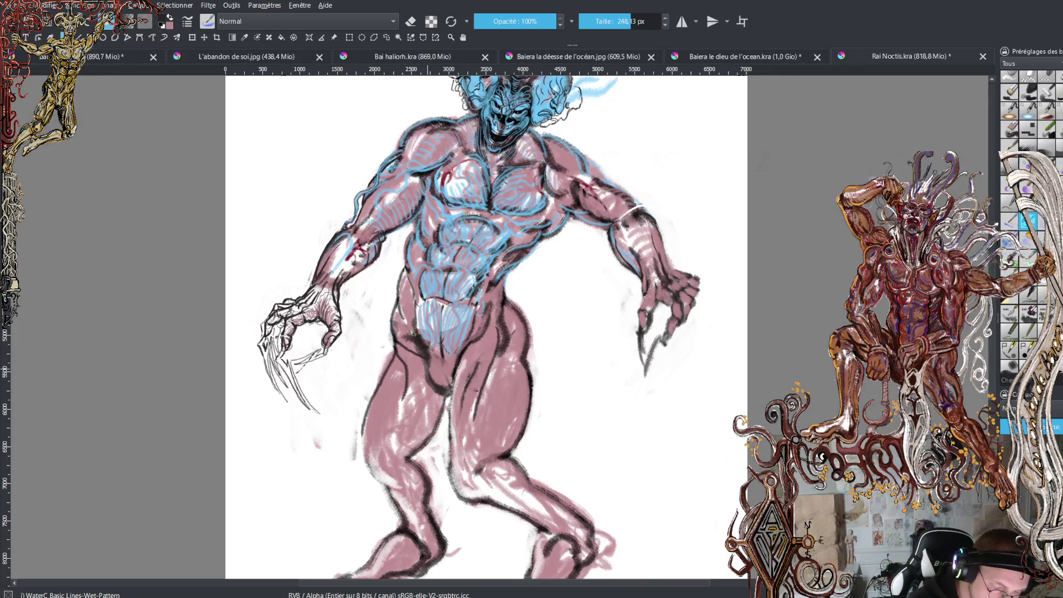
key("x")
key("x")
key("x")
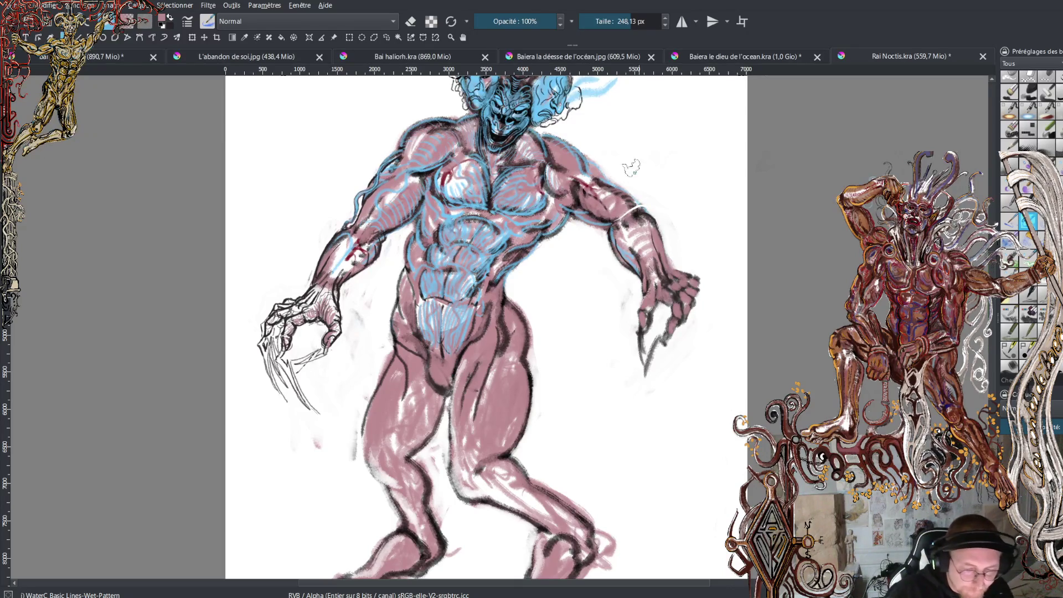
scroll(485, 326, "up", 3)
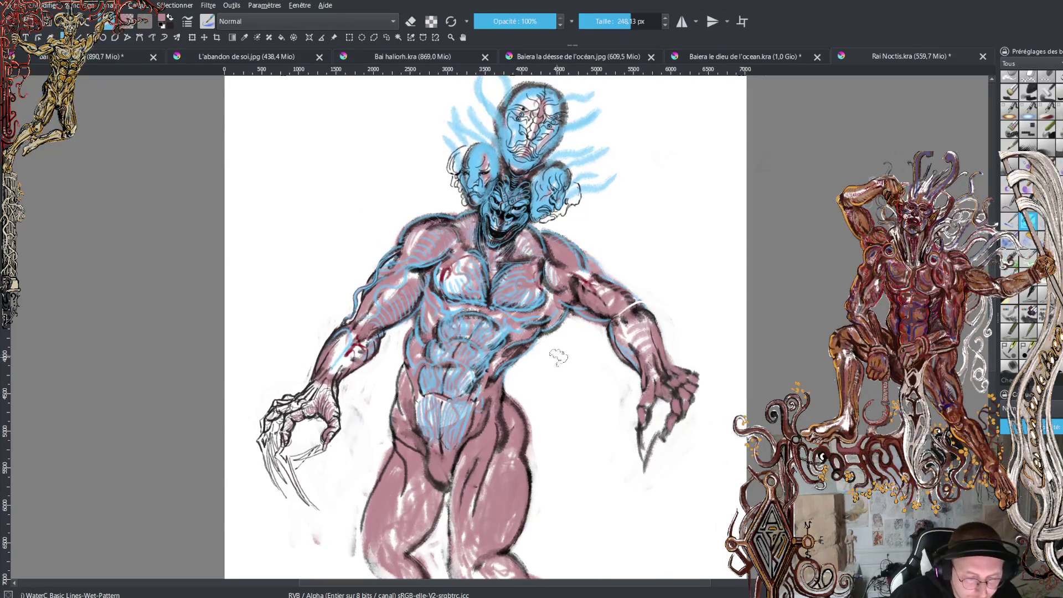
scroll(520, 337, "up", 3)
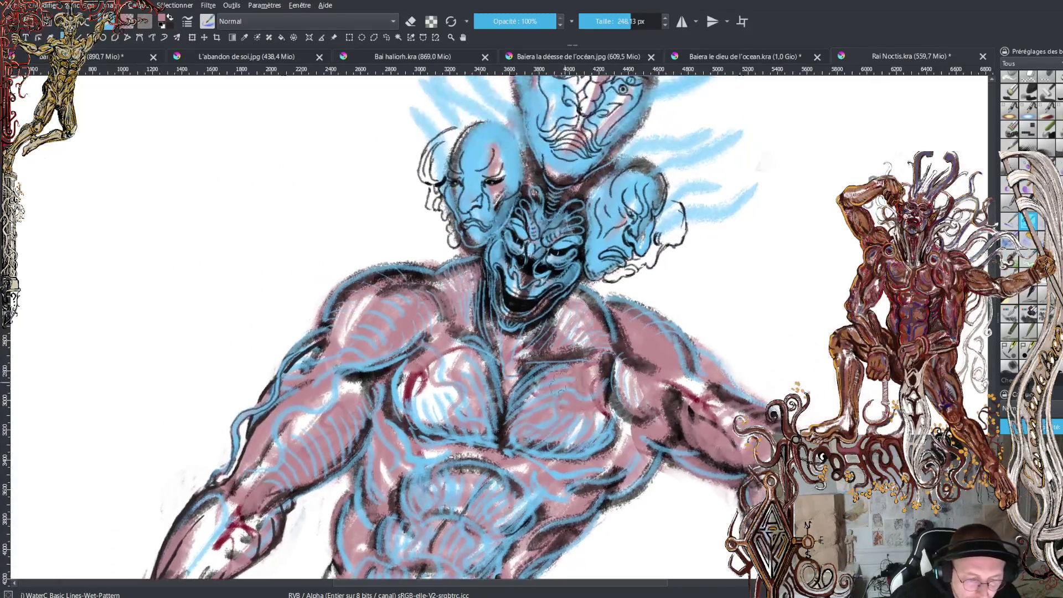
scroll(570, 283, "down", 5)
scroll(554, 218, "down", 2)
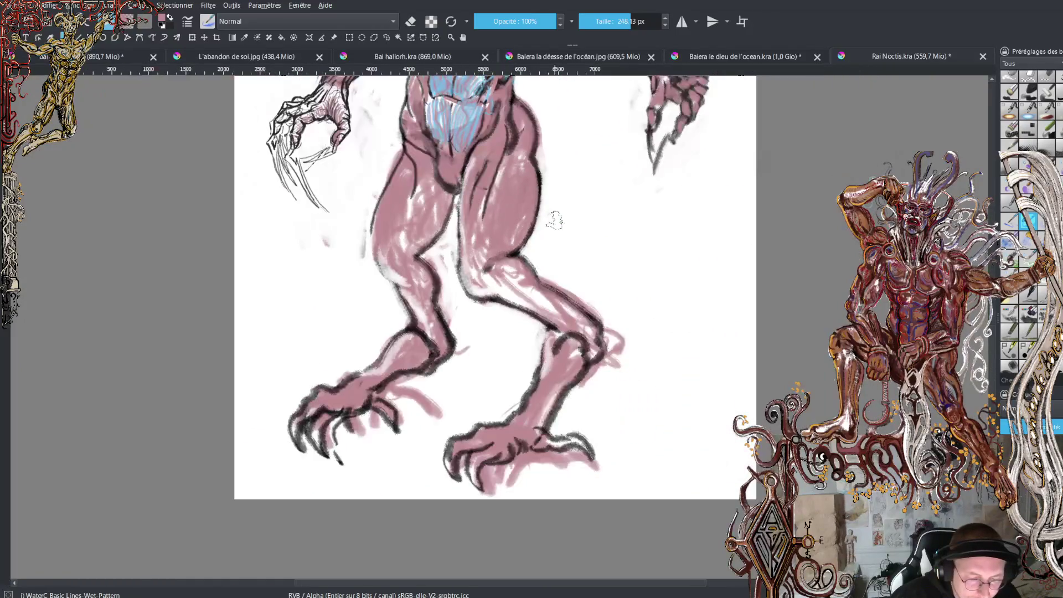
scroll(556, 214, "up", 3)
scroll(553, 276, "up", 2)
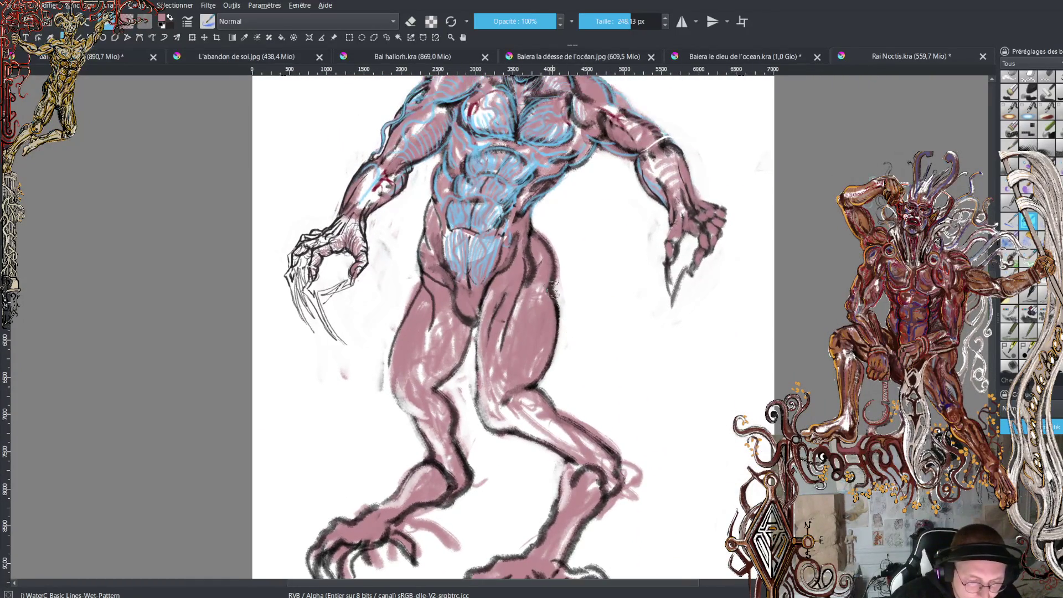
left_click_drag(552, 292, 555, 304)
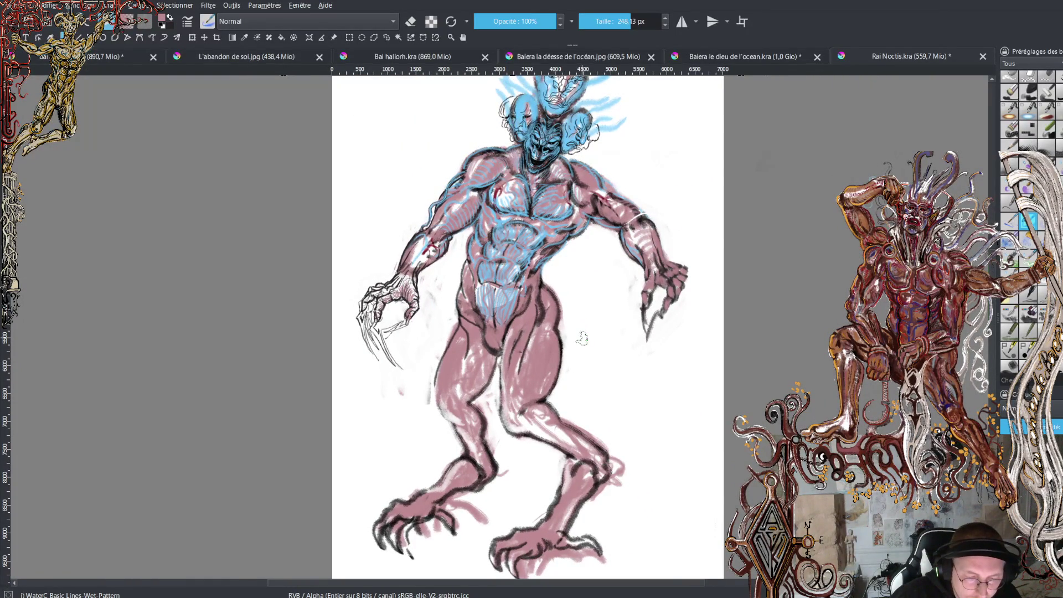
scroll(582, 338, "down", 2)
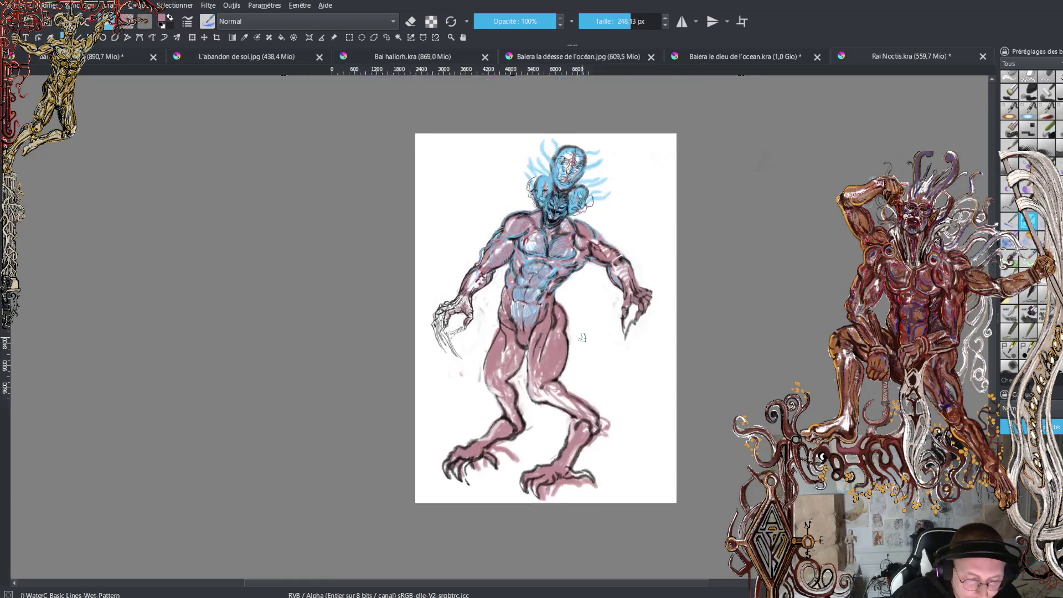
scroll(581, 337, "up", 2)
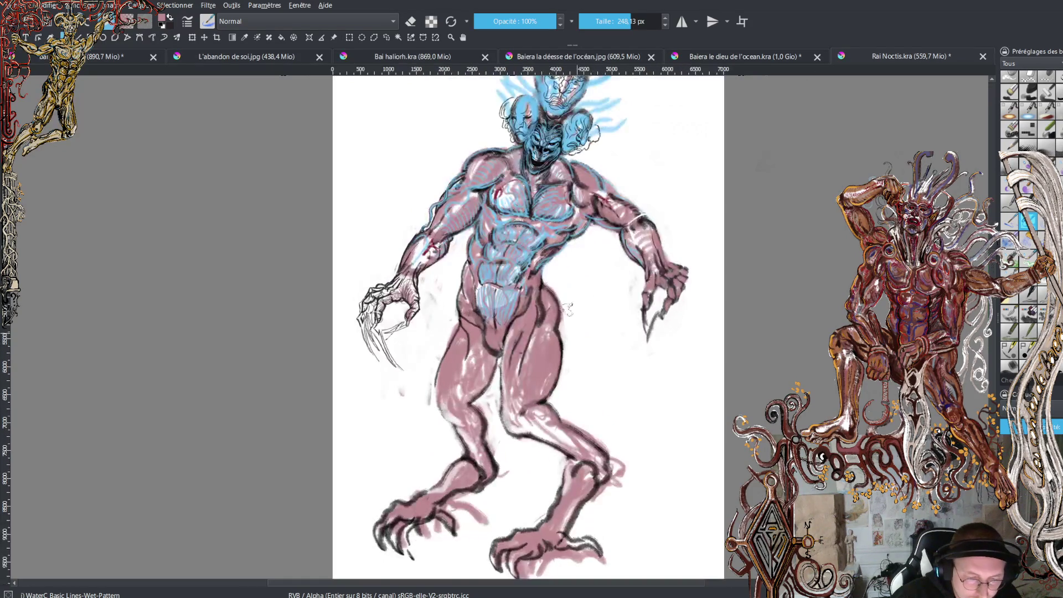
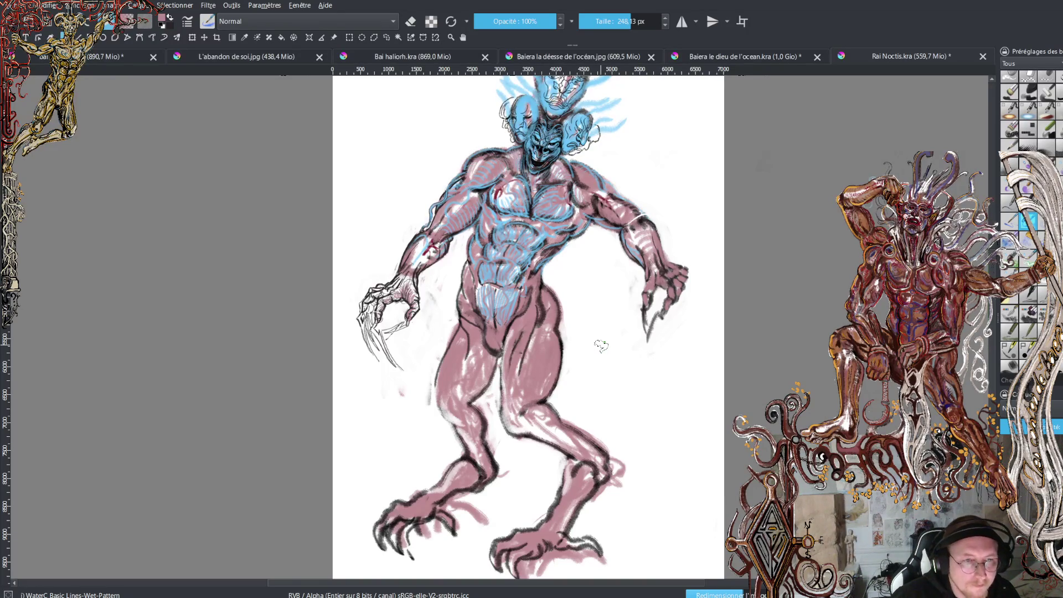
Scale the demon layer down and shift it up, leaving empty canvas around it
key("minus")
key("minus")
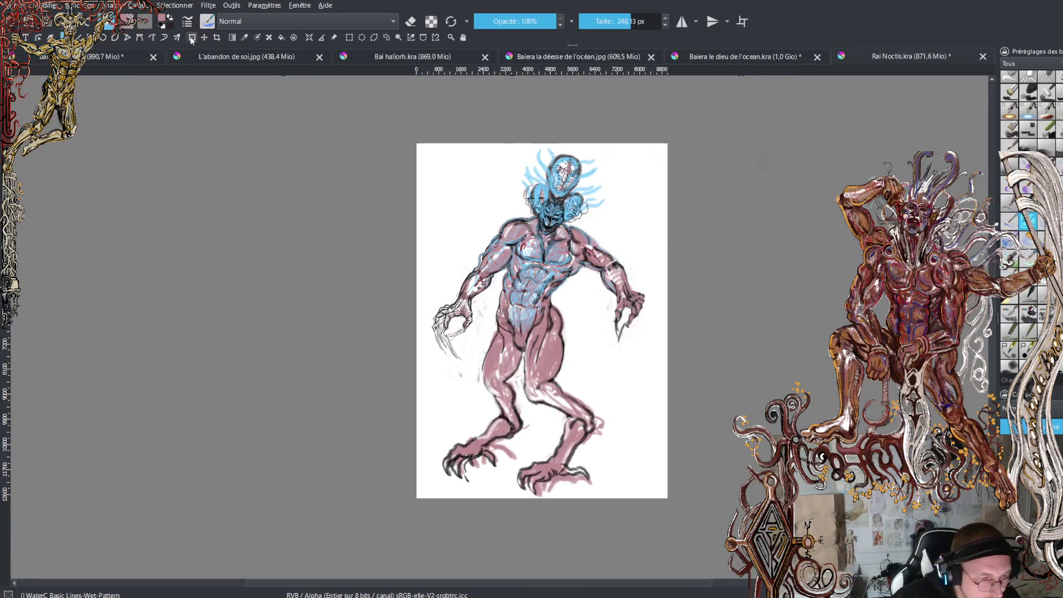
key("ctrl+t")
left_click_drag(655, 145, 583, 244)
left_click_drag(513, 401, 504, 351)
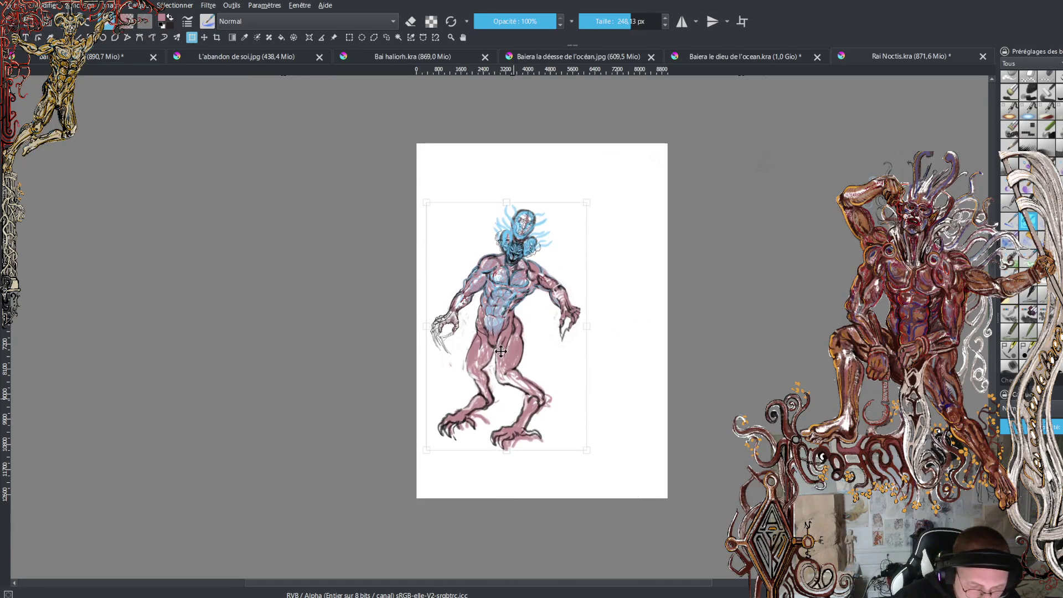
left_click_drag(585, 203, 565, 233)
left_click_drag(495, 375, 505, 350)
scroll(530, 333, "up", 2)
scroll(532, 328, "down", 2)
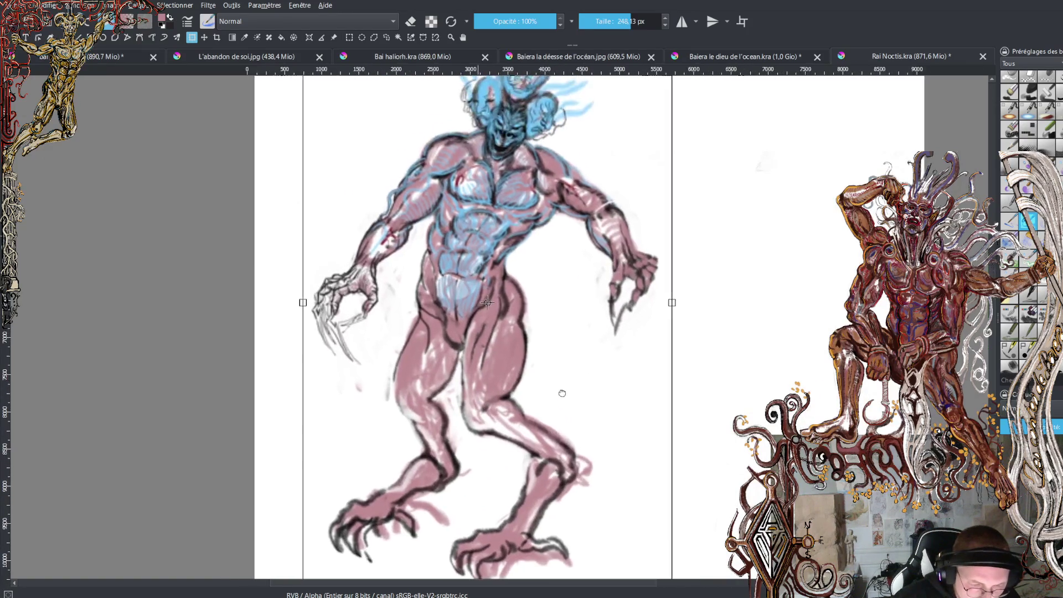
left_click_drag(365, 526, 353, 545)
key("Return")
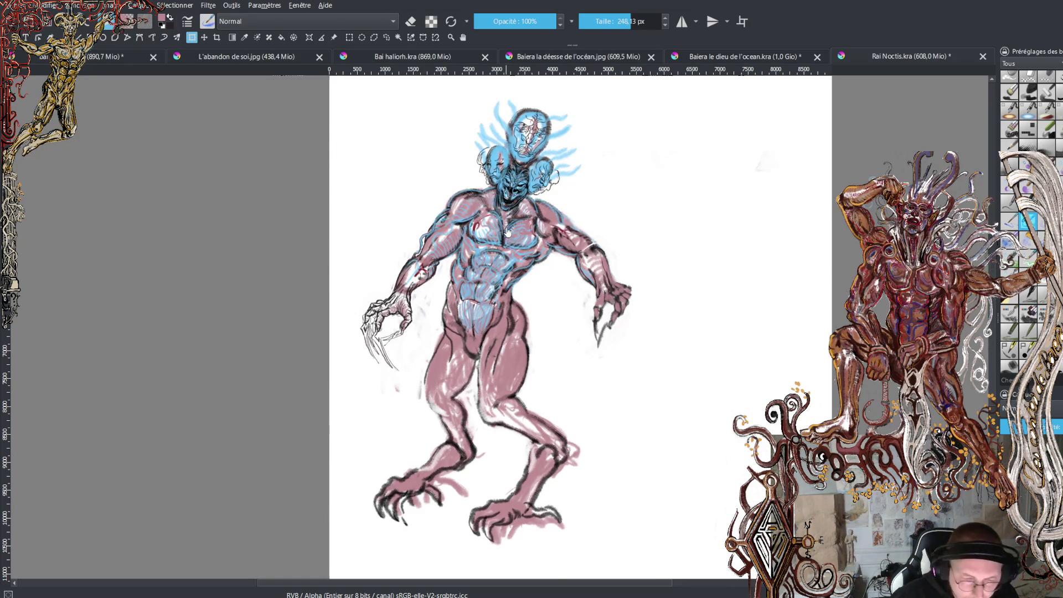
Centre the figure and sketch a thin pink tail curve from the hip with the freehand brush
scroll(497, 212, "up", 5)
scroll(511, 409, "up", 3)
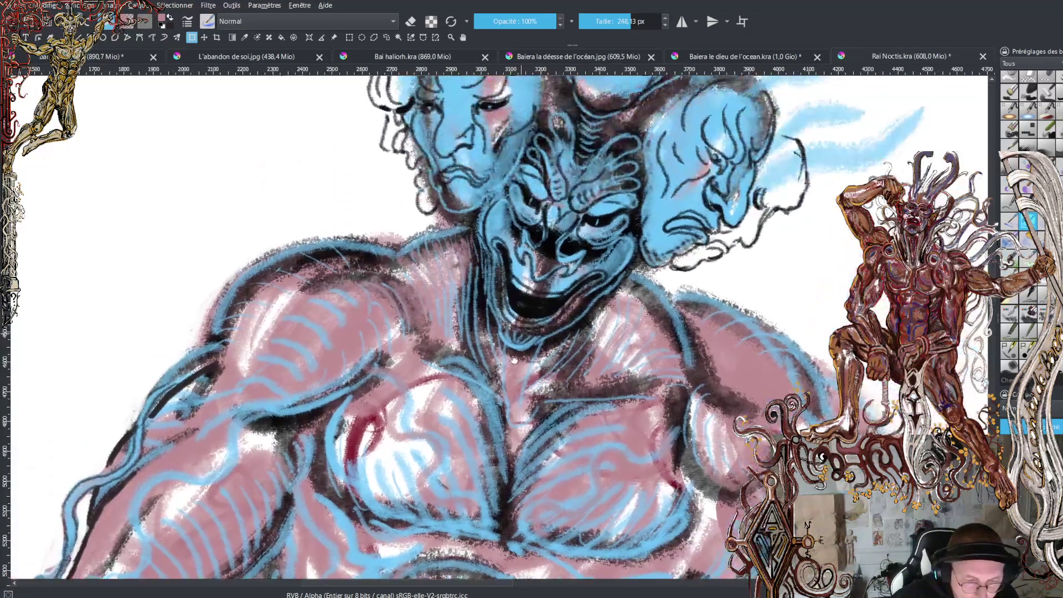
scroll(510, 410, "down", 5)
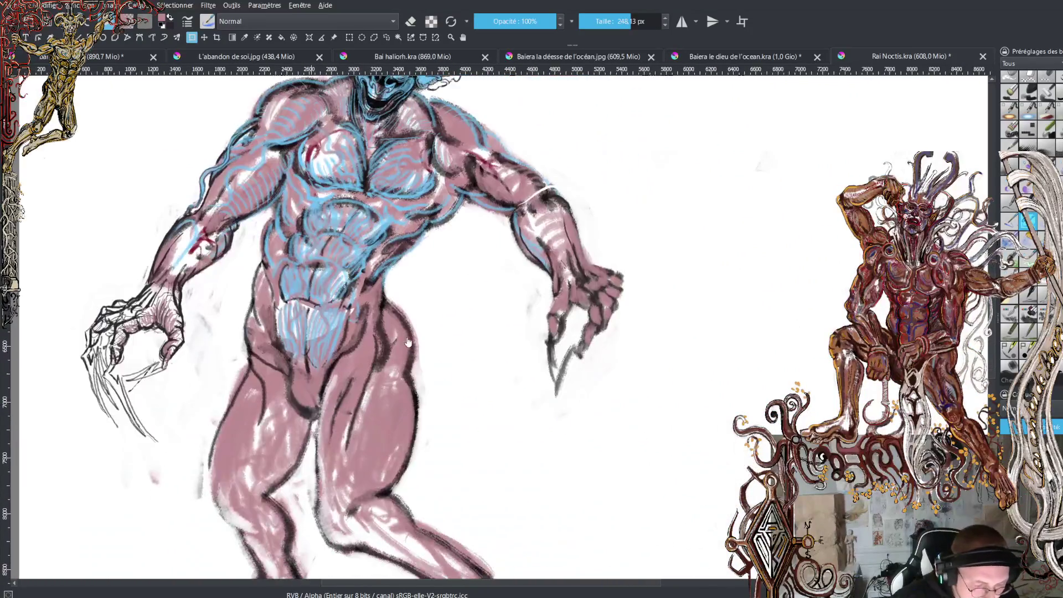
scroll(408, 342, "down", 3)
mouse_move(408, 342)
left_mouse_down()
mouse_move(479, 327)
mouse_move(509, 354)
mouse_move(533, 353)
left_mouse_up()
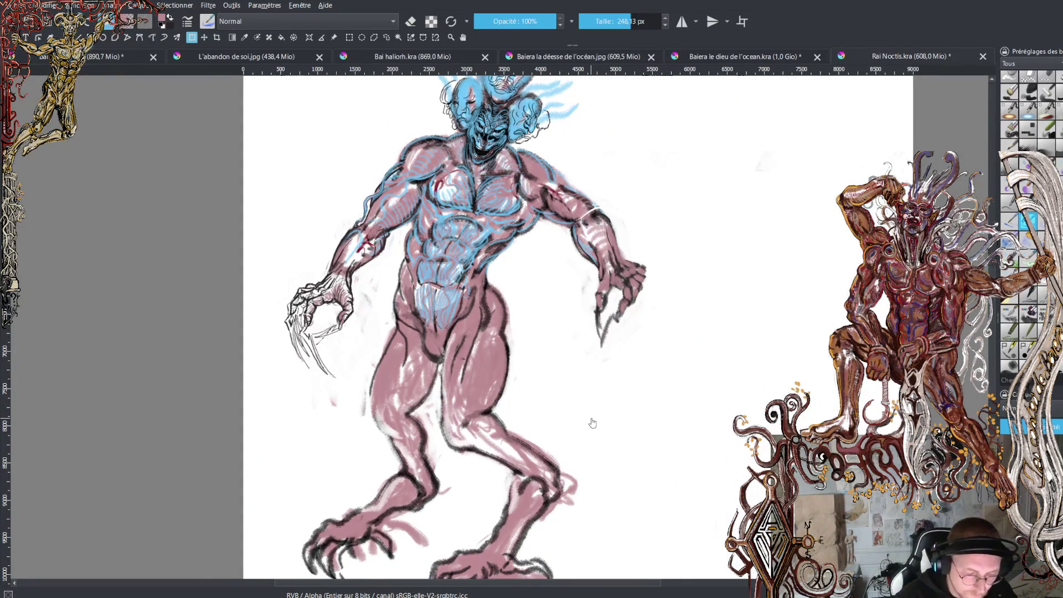
key("b")
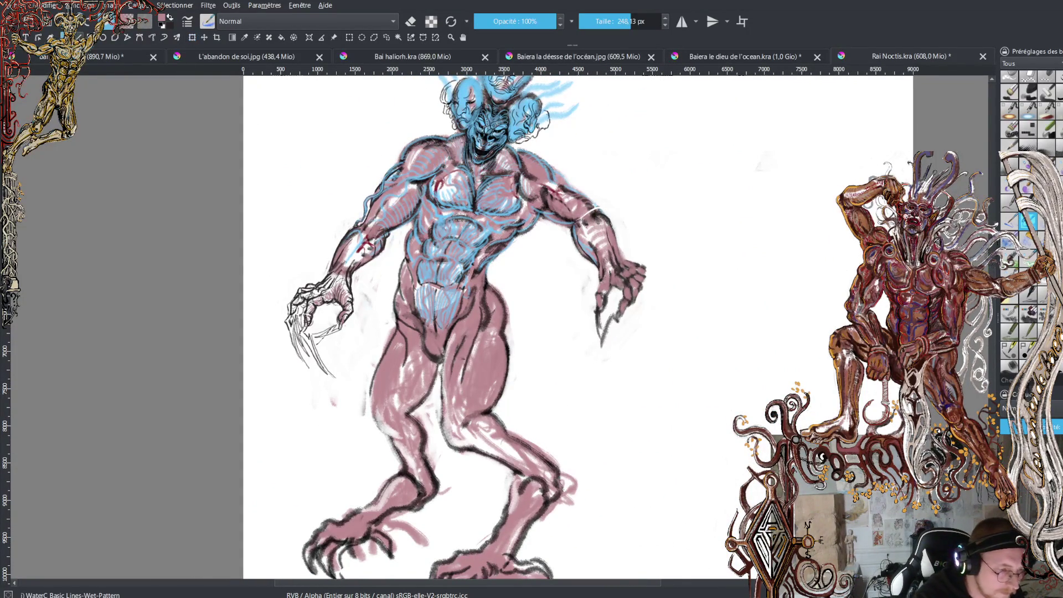
mouse_move(496, 288)
left_mouse_down()
mouse_move(539, 307)
mouse_move(537, 342)
left_mouse_up()
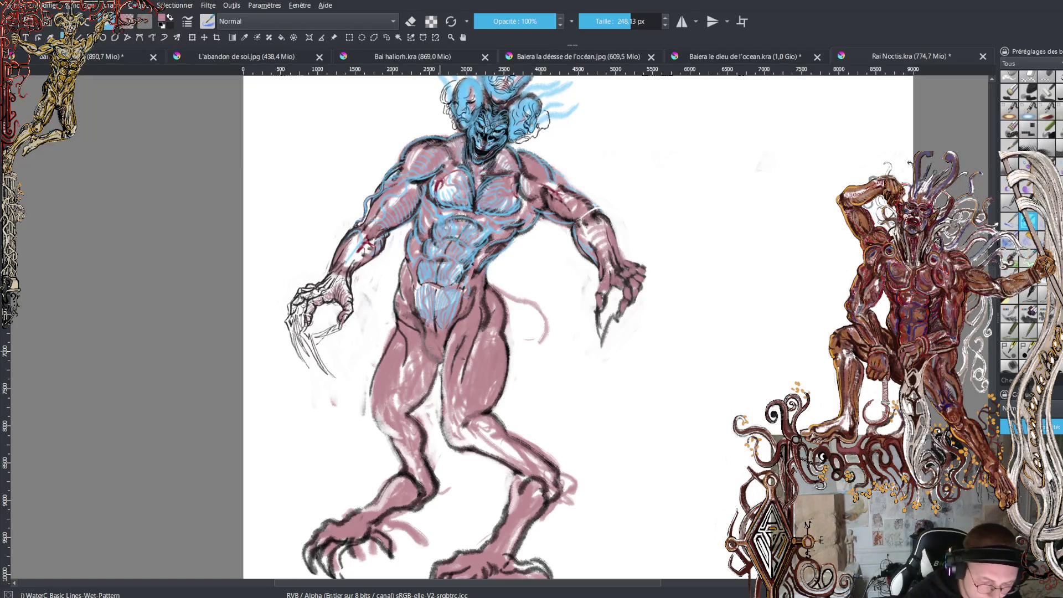
In black, darken the groin and hip and paint ragged tail strokes out to the right
key("x")
mouse_move(411, 313)
left_mouse_down()
mouse_move(432, 368)
mouse_move(437, 354)
mouse_move(443, 365)
mouse_move(425, 357)
mouse_move(439, 382)
left_mouse_up()
mouse_move(497, 415)
left_mouse_down()
mouse_move(548, 362)
mouse_move(556, 385)
mouse_move(578, 337)
mouse_move(573, 379)
mouse_move(603, 345)
mouse_move(598, 366)
mouse_move(630, 346)
mouse_move(598, 381)
mouse_move(631, 354)
left_mouse_up()
mouse_move(552, 396)
left_mouse_down()
mouse_move(620, 365)
mouse_move(626, 382)
mouse_move(659, 382)
mouse_move(631, 359)
mouse_move(695, 382)
mouse_move(642, 365)
mouse_move(653, 332)
mouse_move(723, 372)
left_mouse_up()
left_click_drag(674, 345, 717, 384)
mouse_move(695, 331)
left_mouse_down()
mouse_move(770, 376)
mouse_move(713, 387)
mouse_move(765, 393)
mouse_move(724, 397)
mouse_move(760, 417)
mouse_move(766, 372)
mouse_move(836, 410)
left_mouse_up()
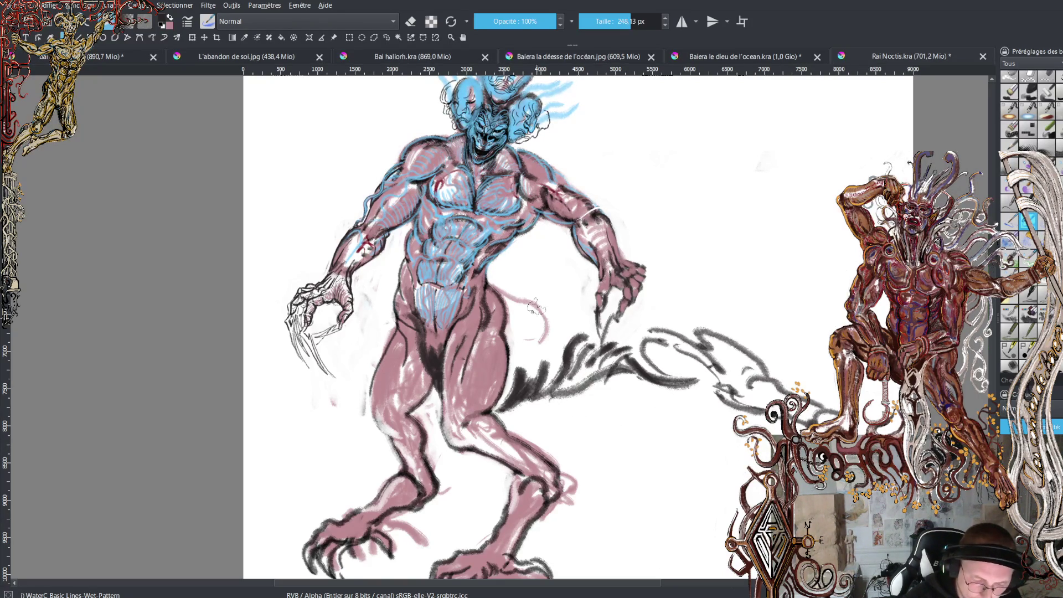
Redo the dark tail line from the hip, then sweep a long curve over the heads into a spiral
left_click_drag(500, 266, 538, 333)
key("ctrl+z")
key("ctrl+z")
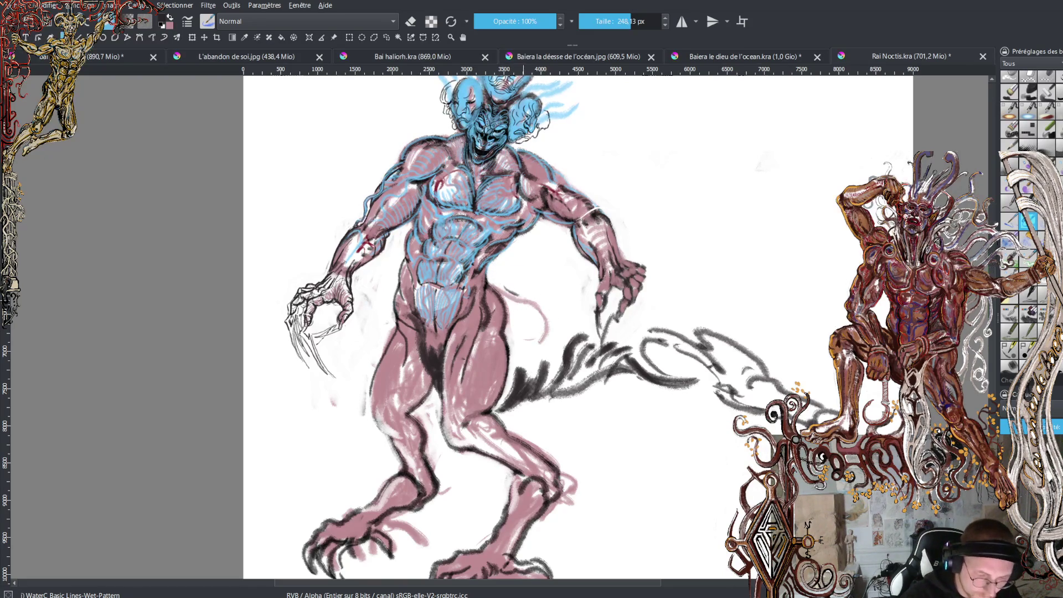
mouse_move(505, 290)
left_mouse_down()
mouse_move(537, 289)
mouse_move(548, 324)
mouse_move(572, 284)
mouse_move(668, 266)
mouse_move(748, 270)
mouse_move(813, 342)
mouse_move(825, 385)
mouse_move(867, 394)
mouse_move(888, 384)
left_mouse_up()
key("ctrl+z")
key("ctrl+z")
key("ctrl+z")
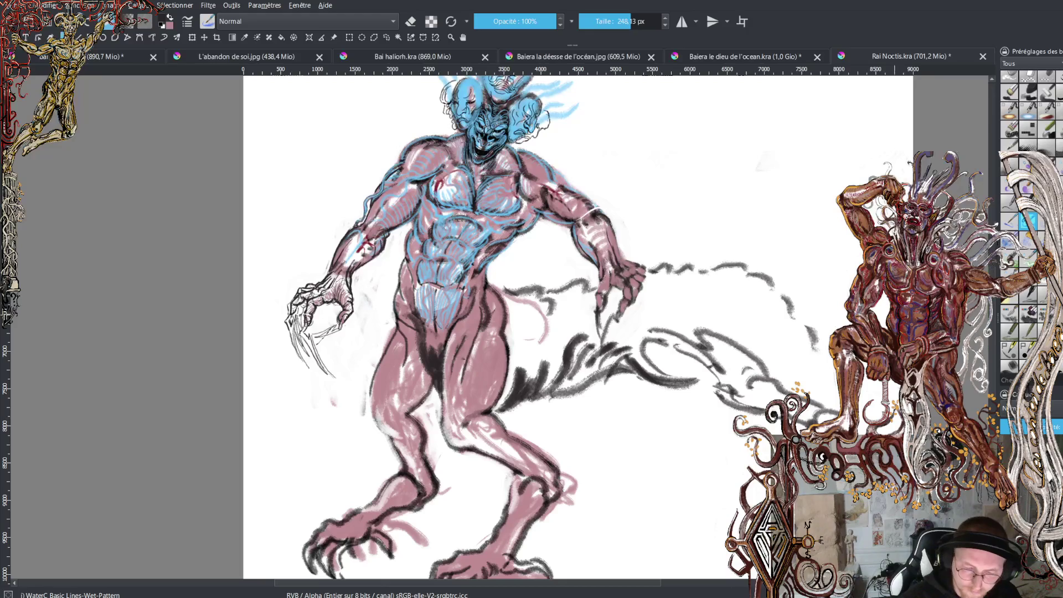
key("ctrl+z")
key("ctrl+z")
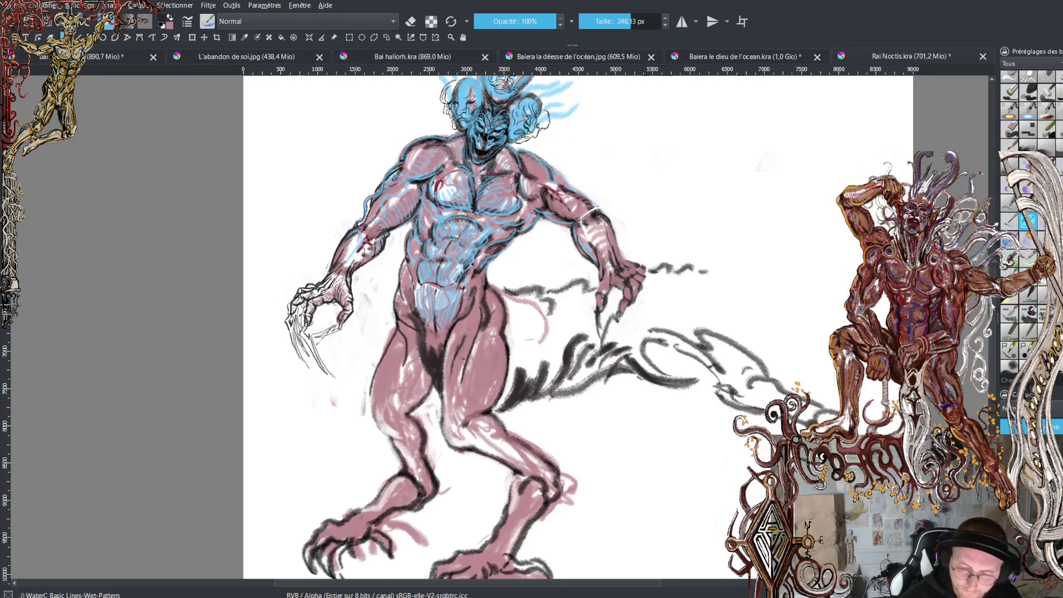
scroll(712, 388, "up", 5)
mouse_move(713, 387)
left_mouse_down()
mouse_move(751, 349)
mouse_move(792, 248)
mouse_move(759, 135)
mouse_move(628, 81)
mouse_move(320, 143)
mouse_move(274, 120)
left_mouse_up()
scroll(268, 177, "up", 4)
mouse_move(265, 232)
left_mouse_down()
mouse_move(266, 137)
mouse_move(364, 111)
mouse_move(351, 180)
mouse_move(325, 159)
mouse_move(356, 176)
mouse_move(350, 134)
mouse_move(297, 143)
mouse_move(305, 214)
mouse_move(437, 202)
mouse_move(626, 141)
mouse_move(842, 191)
left_mouse_up()
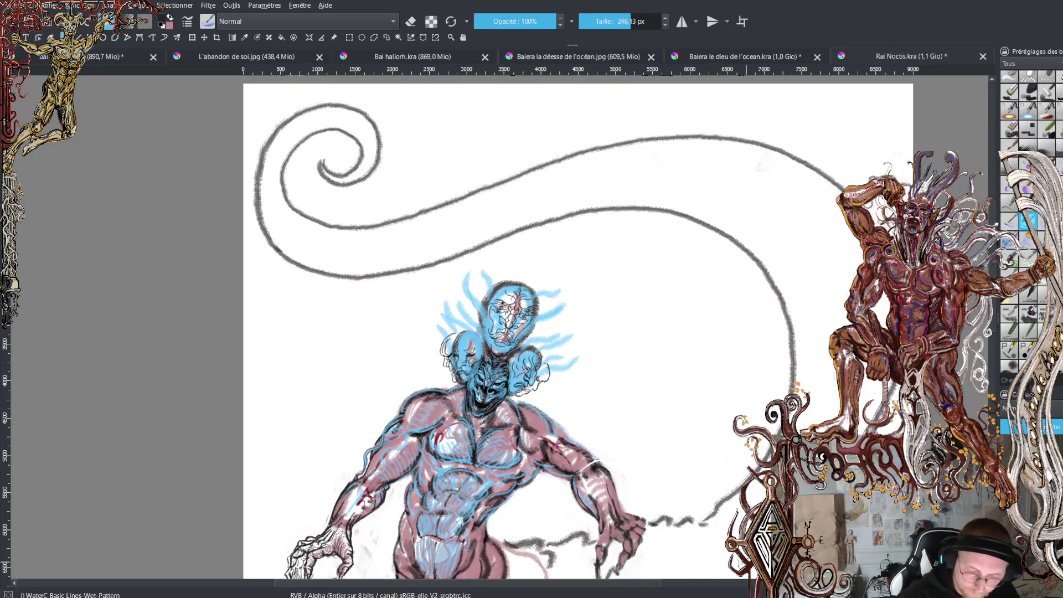
Trace a second spiral line, then hatch the tail base in black and pink
key("ctrl+z")
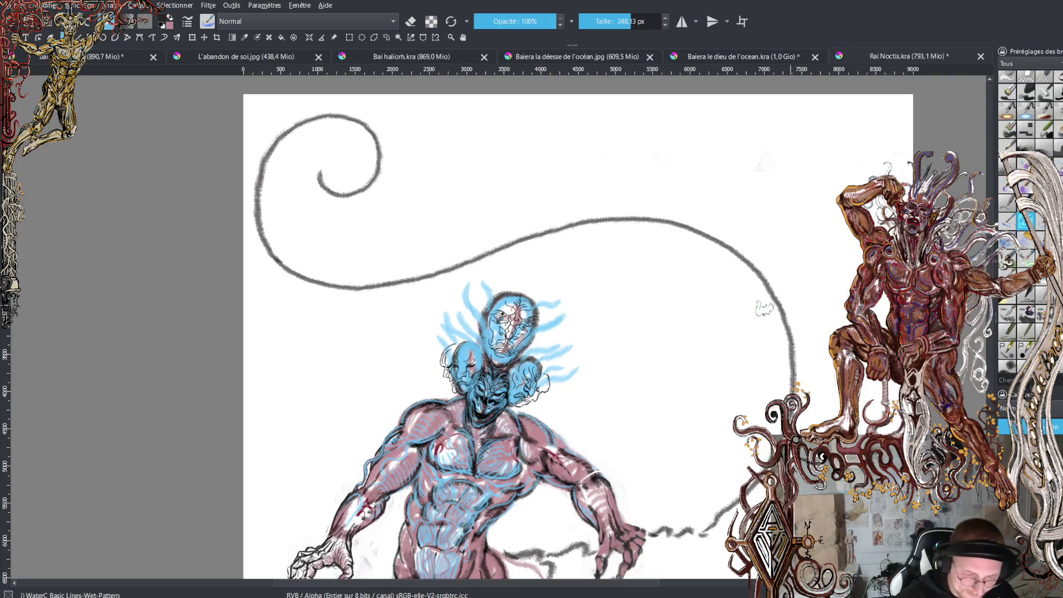
mouse_move(328, 180)
left_mouse_down()
mouse_move(372, 169)
mouse_move(352, 131)
mouse_move(305, 127)
mouse_move(271, 176)
mouse_move(279, 233)
mouse_move(313, 258)
mouse_move(376, 260)
mouse_move(450, 242)
left_mouse_up()
scroll(450, 241, "down", 5)
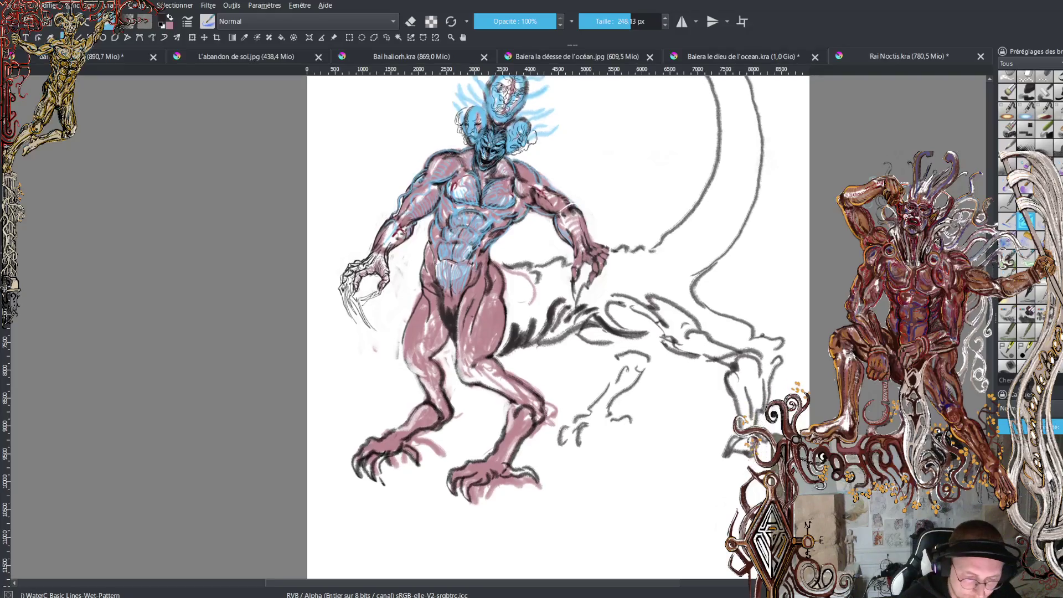
mouse_move(509, 386)
left_mouse_down()
mouse_move(526, 376)
mouse_move(542, 332)
mouse_move(538, 389)
mouse_move(515, 379)
left_mouse_up()
key("x")
mouse_move(540, 324)
left_mouse_down()
mouse_move(520, 373)
mouse_move(508, 346)
mouse_move(534, 320)
mouse_move(554, 359)
mouse_move(575, 349)
mouse_move(582, 364)
mouse_move(609, 343)
mouse_move(634, 354)
mouse_move(667, 340)
mouse_move(681, 368)
mouse_move(700, 376)
mouse_move(664, 327)
mouse_move(720, 385)
left_mouse_up()
Paint pink hatching and an outer contour along the tail, and sketch rough hind legs beneath it
mouse_move(650, 315)
left_mouse_down()
mouse_move(637, 321)
mouse_move(738, 243)
mouse_move(756, 188)
left_mouse_up()
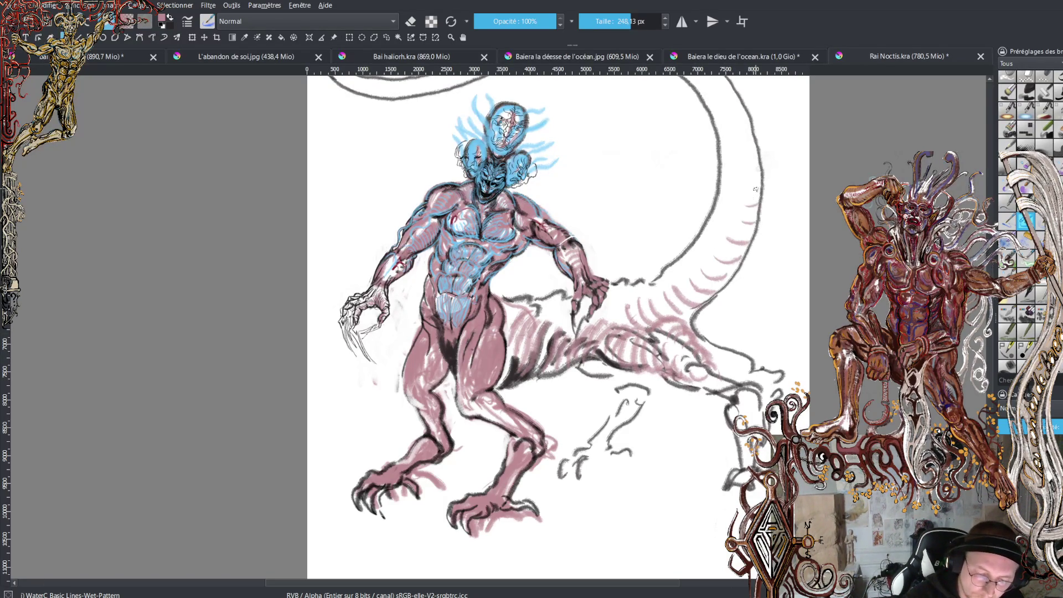
mouse_move(702, 336)
left_mouse_down()
mouse_move(758, 233)
mouse_move(768, 169)
mouse_move(745, 87)
left_mouse_up()
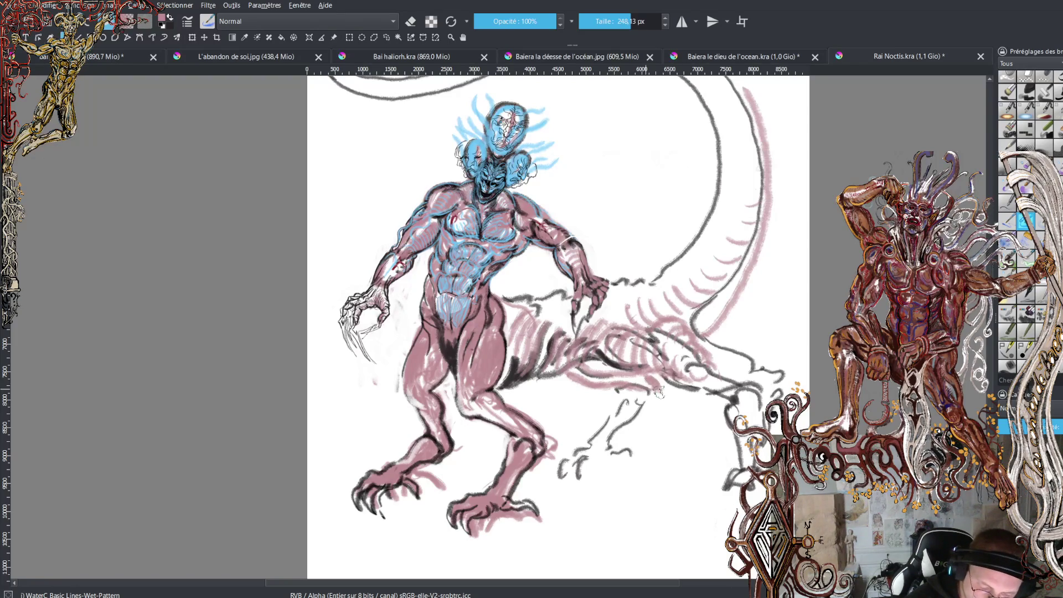
mouse_move(645, 399)
left_mouse_down()
mouse_move(613, 439)
mouse_move(595, 443)
mouse_move(613, 443)
left_mouse_up()
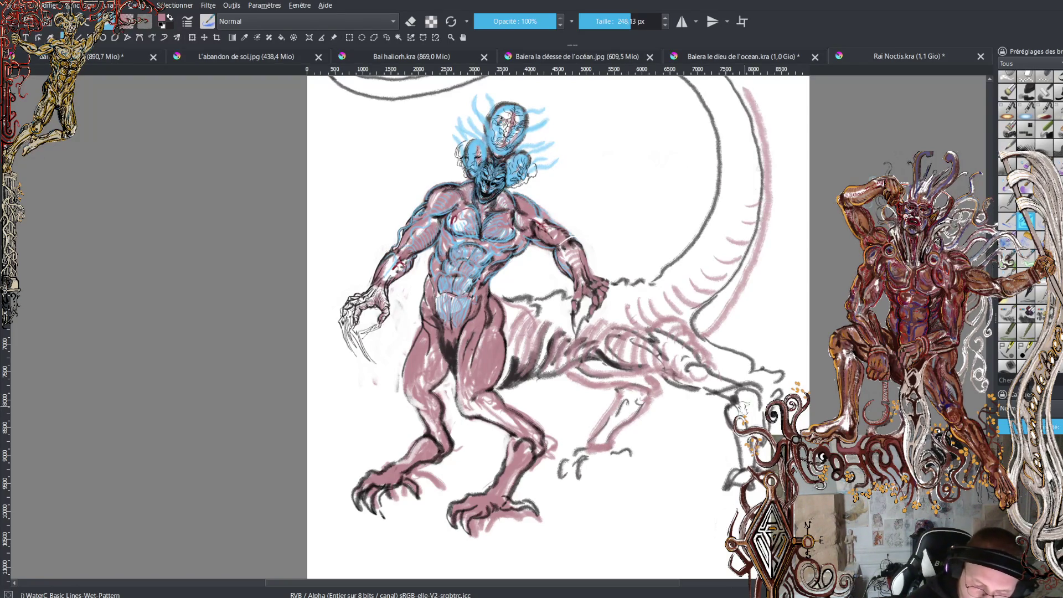
mouse_move(736, 424)
left_mouse_down()
mouse_move(744, 477)
mouse_move(703, 512)
mouse_move(752, 488)
left_mouse_up()
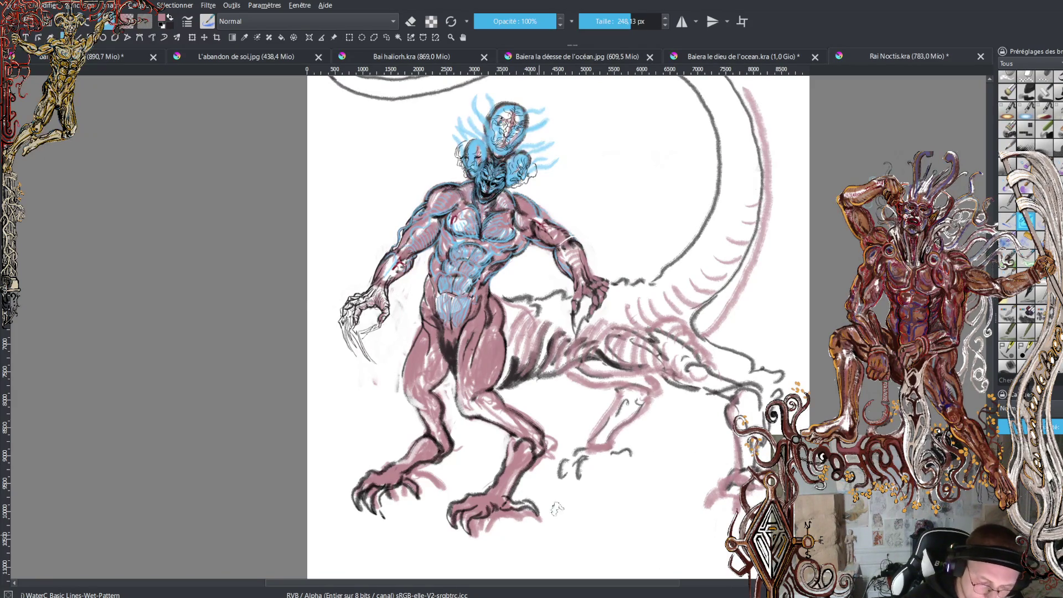
scroll(554, 326, "up", 2)
scroll(554, 327, "up", 2)
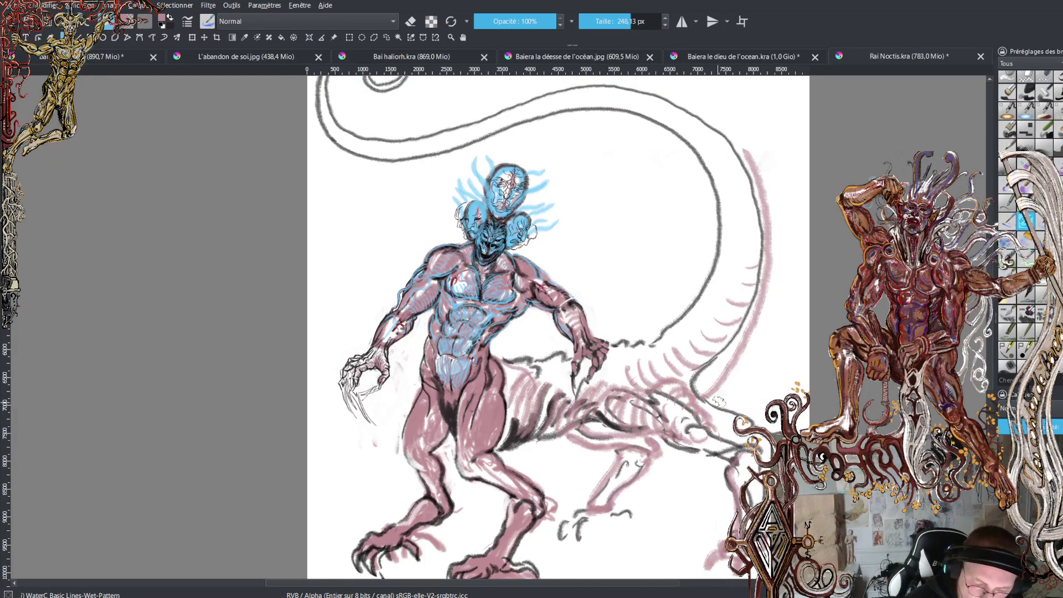
mouse_move(714, 400)
left_mouse_down()
mouse_move(767, 315)
mouse_move(779, 253)
mouse_move(738, 140)
mouse_move(691, 99)
mouse_move(636, 80)
mouse_move(570, 88)
mouse_move(401, 139)
mouse_move(346, 125)
mouse_move(330, 82)
left_mouse_up()
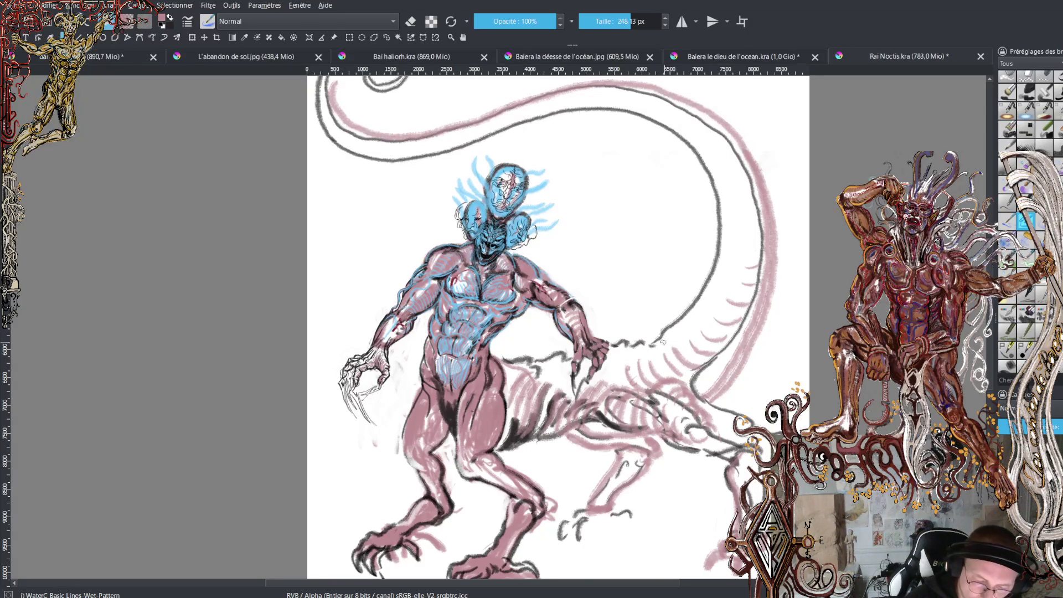
Sample the pink and extend pink strokes along the tail's upper curve
mouse_move(697, 321)
left_mouse_down()
mouse_move(698, 267)
mouse_move(720, 283)
left_mouse_up()
left_click(725, 331, "ctrl")
key("ctrl+z")
left_click(704, 321, "ctrl")
mouse_move(677, 341)
left_mouse_down()
mouse_move(683, 303)
mouse_move(720, 285)
mouse_move(693, 315)
mouse_move(718, 277)
mouse_move(706, 178)
mouse_move(730, 238)
mouse_move(715, 188)
left_mouse_up()
mouse_move(675, 141)
left_mouse_down()
mouse_move(643, 119)
mouse_move(665, 113)
mouse_move(678, 140)
mouse_move(689, 138)
left_mouse_up()
mouse_move(636, 112)
left_mouse_down()
mouse_move(578, 118)
mouse_move(608, 97)
mouse_move(625, 105)
mouse_move(569, 116)
mouse_move(528, 138)
mouse_move(512, 125)
mouse_move(551, 108)
mouse_move(531, 130)
mouse_move(459, 160)
mouse_move(465, 130)
mouse_move(483, 140)
mouse_move(396, 174)
mouse_move(410, 146)
mouse_move(400, 165)
mouse_move(335, 160)
mouse_move(326, 146)
mouse_move(354, 144)
mouse_move(308, 117)
left_mouse_up()
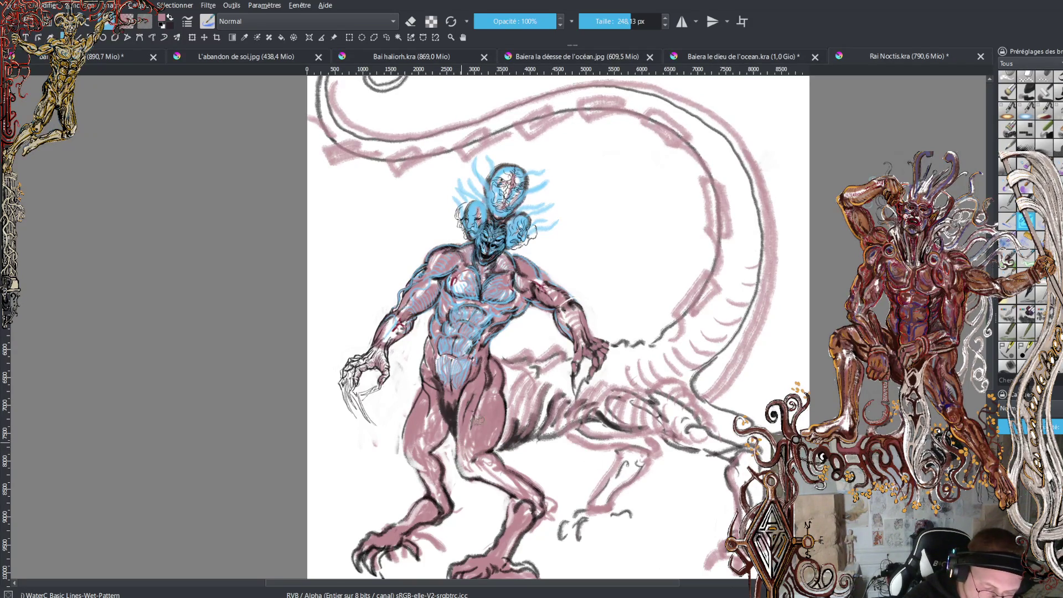
Hatch dark shading over the hip, rear flank and back near the tail base
left_click_drag(505, 431, 528, 370)
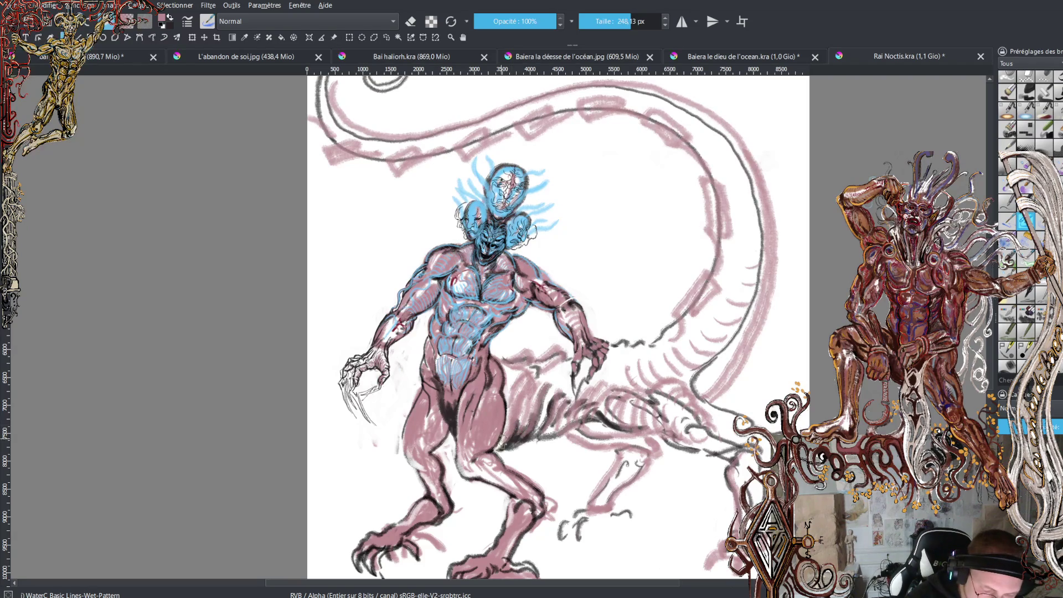
left_click_drag(493, 448, 510, 409)
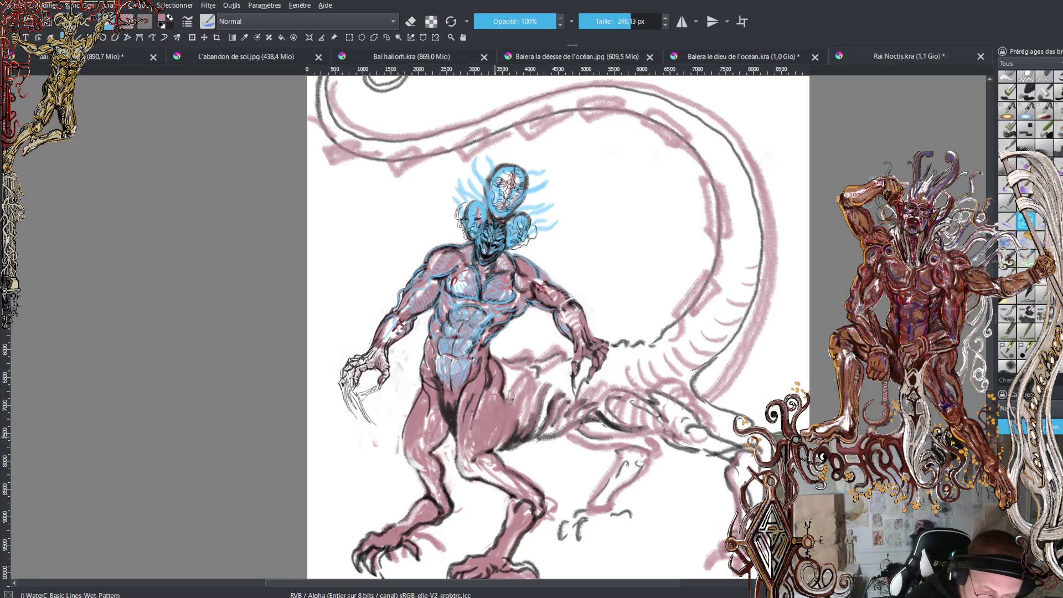
mouse_move(506, 380)
left_mouse_down()
mouse_move(512, 366)
mouse_move(516, 397)
mouse_move(520, 372)
left_mouse_up()
mouse_move(534, 409)
left_mouse_down()
mouse_move(548, 379)
mouse_move(554, 390)
mouse_move(567, 379)
left_mouse_up()
mouse_move(550, 429)
left_mouse_down()
mouse_move(569, 397)
mouse_move(662, 357)
left_mouse_up()
mouse_move(639, 393)
left_mouse_down()
mouse_move(667, 356)
mouse_move(686, 360)
mouse_move(740, 285)
mouse_move(750, 252)
mouse_move(734, 326)
mouse_move(716, 350)
mouse_move(758, 307)
mouse_move(774, 261)
left_mouse_up()
In black, outline the tail's outer edge and add spikes along its upper edge
key("x")
mouse_move(707, 349)
left_mouse_down()
mouse_move(745, 342)
mouse_move(768, 320)
mouse_move(744, 311)
mouse_move(783, 292)
mouse_move(786, 222)
left_mouse_up()
mouse_move(766, 277)
left_mouse_down()
mouse_move(790, 233)
mouse_move(777, 213)
mouse_move(783, 188)
mouse_move(763, 177)
mouse_move(766, 211)
mouse_move(733, 117)
mouse_move(748, 180)
left_mouse_up()
mouse_move(719, 142)
left_mouse_down()
mouse_move(696, 95)
mouse_move(723, 144)
left_mouse_up()
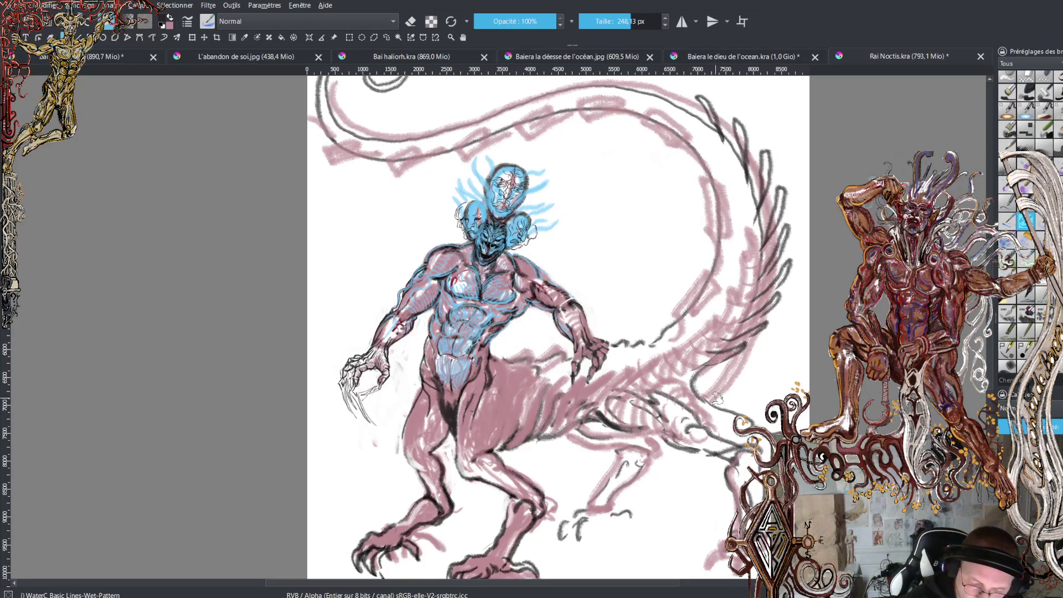
left_click_drag(711, 403, 761, 335)
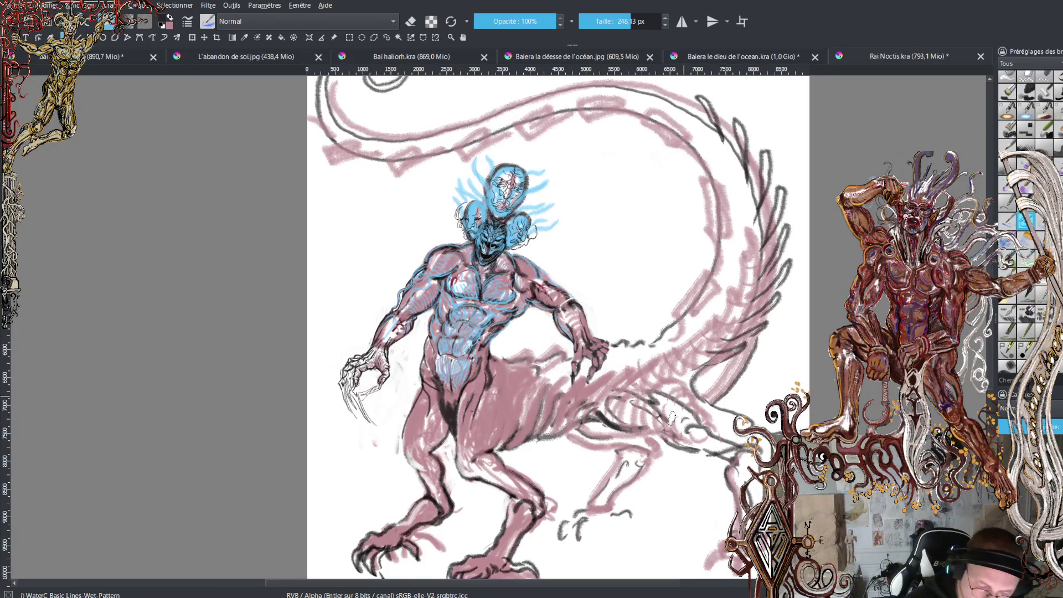
Outline the belly underside in dark, add spikes along the tail's back, and redraw the stroke up the tail
mouse_move(657, 437)
left_mouse_down()
mouse_move(561, 428)
mouse_move(496, 451)
left_mouse_up()
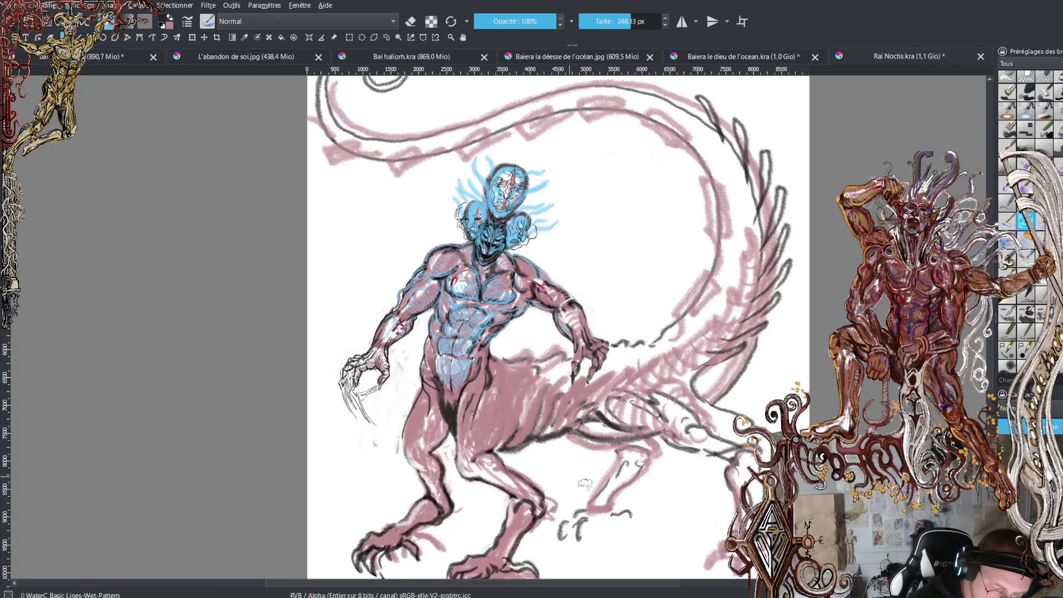
mouse_move(568, 429)
left_mouse_down()
mouse_move(611, 423)
mouse_move(729, 454)
mouse_move(747, 451)
mouse_move(740, 442)
mouse_move(767, 450)
mouse_move(702, 394)
mouse_move(747, 348)
mouse_move(711, 347)
mouse_move(780, 293)
mouse_move(765, 305)
left_mouse_up()
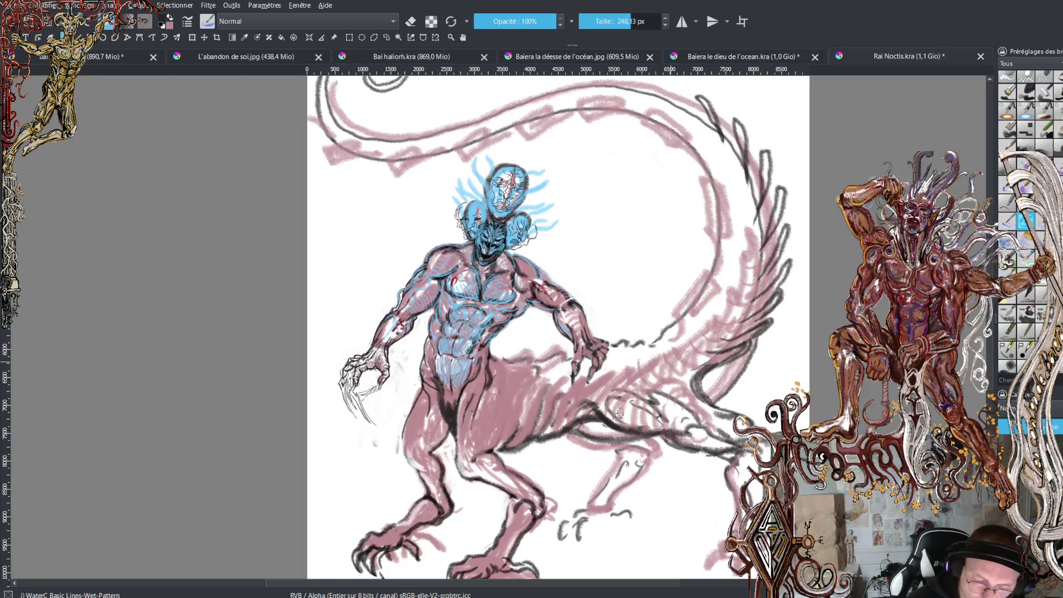
left_click_drag(502, 355, 529, 346)
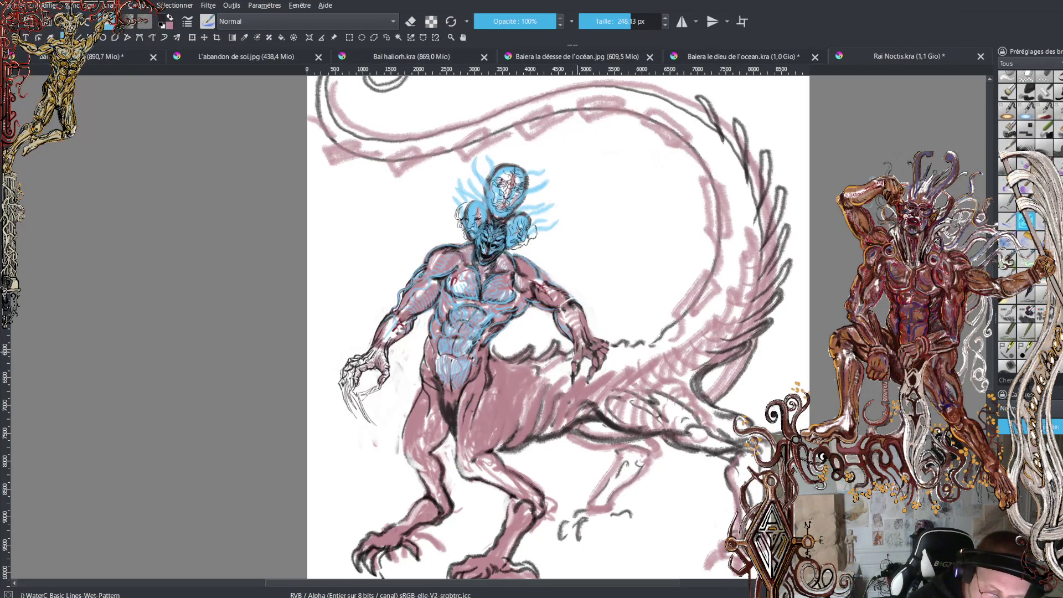
mouse_move(621, 332)
left_mouse_down()
mouse_move(645, 341)
mouse_move(658, 315)
mouse_move(660, 337)
mouse_move(688, 272)
mouse_move(690, 296)
mouse_move(693, 247)
mouse_move(695, 304)
left_mouse_up()
key("ctrl+z")
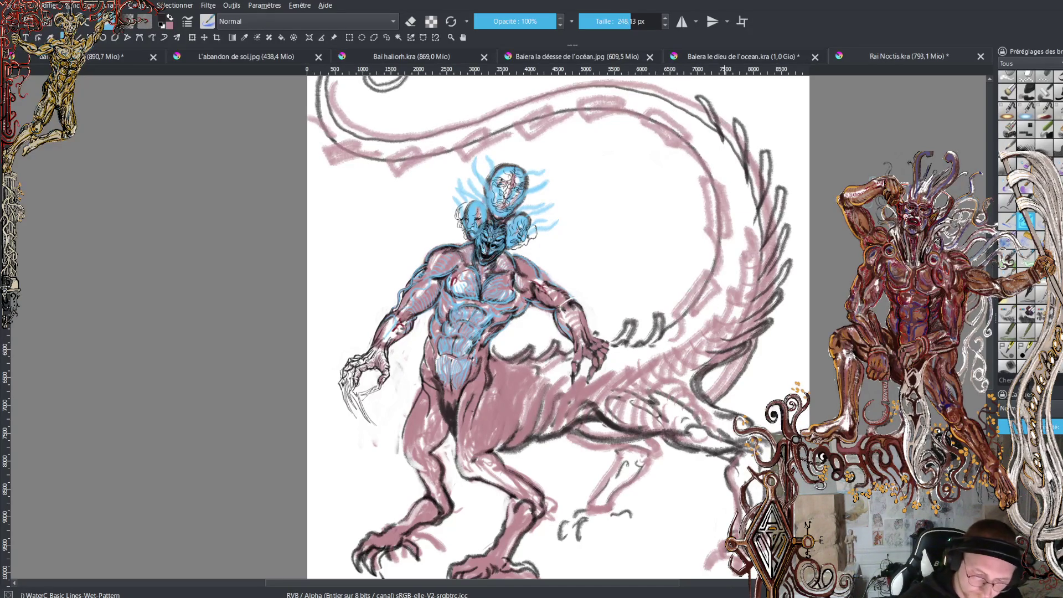
mouse_move(667, 338)
left_mouse_down()
mouse_move(700, 278)
mouse_move(687, 320)
mouse_move(714, 277)
mouse_move(696, 187)
mouse_move(720, 228)
mouse_move(685, 151)
mouse_move(639, 122)
mouse_move(664, 113)
mouse_move(675, 138)
mouse_move(594, 123)
mouse_move(617, 95)
mouse_move(615, 108)
mouse_move(579, 122)
mouse_move(518, 127)
mouse_move(553, 100)
mouse_move(553, 119)
mouse_move(451, 165)
mouse_move(484, 130)
mouse_move(488, 149)
mouse_move(470, 159)
mouse_move(458, 153)
mouse_move(485, 123)
left_mouse_up()
Repaint a dark block plate on the upper tail, set the brush to erase, and start lassoing the right hand
key("ctrl+z")
mouse_move(459, 147)
left_mouse_down()
mouse_move(401, 173)
mouse_move(392, 152)
mouse_move(426, 141)
mouse_move(407, 160)
mouse_move(329, 164)
mouse_move(354, 143)
mouse_move(338, 155)
left_mouse_up()
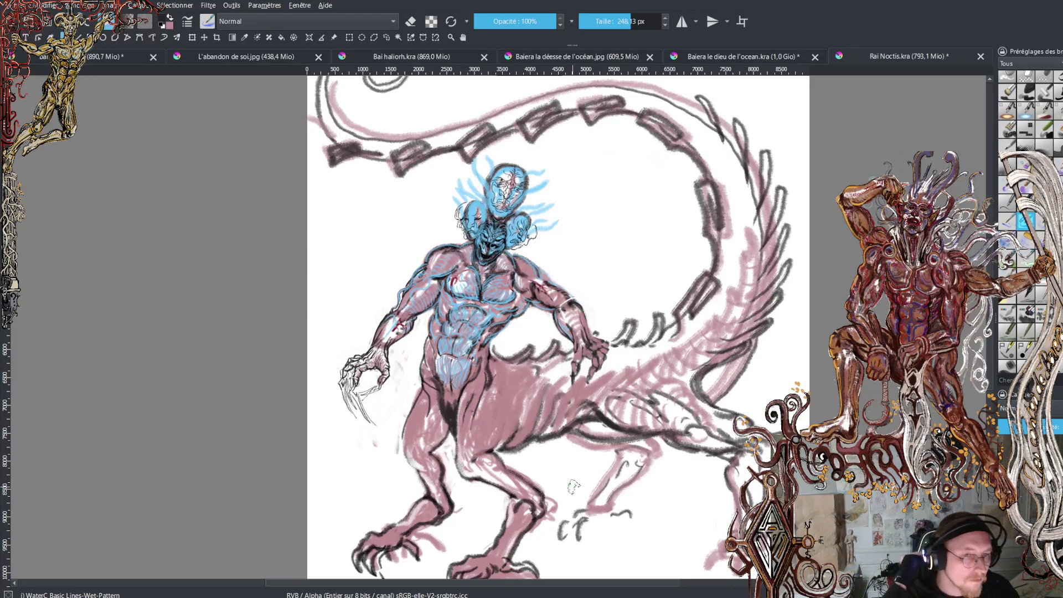
scroll(522, 386, "up", 5)
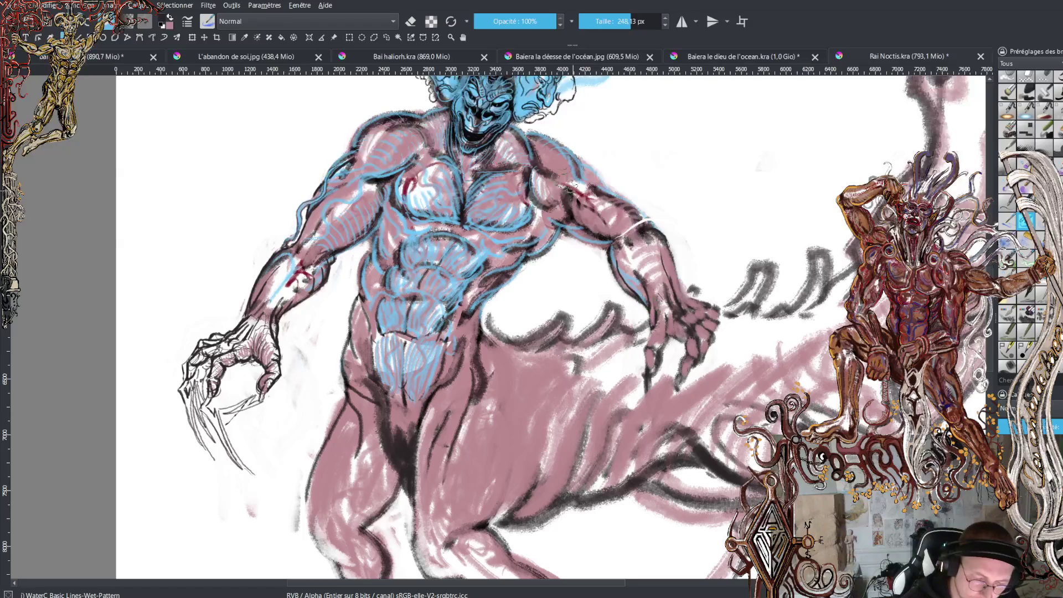
key("e")
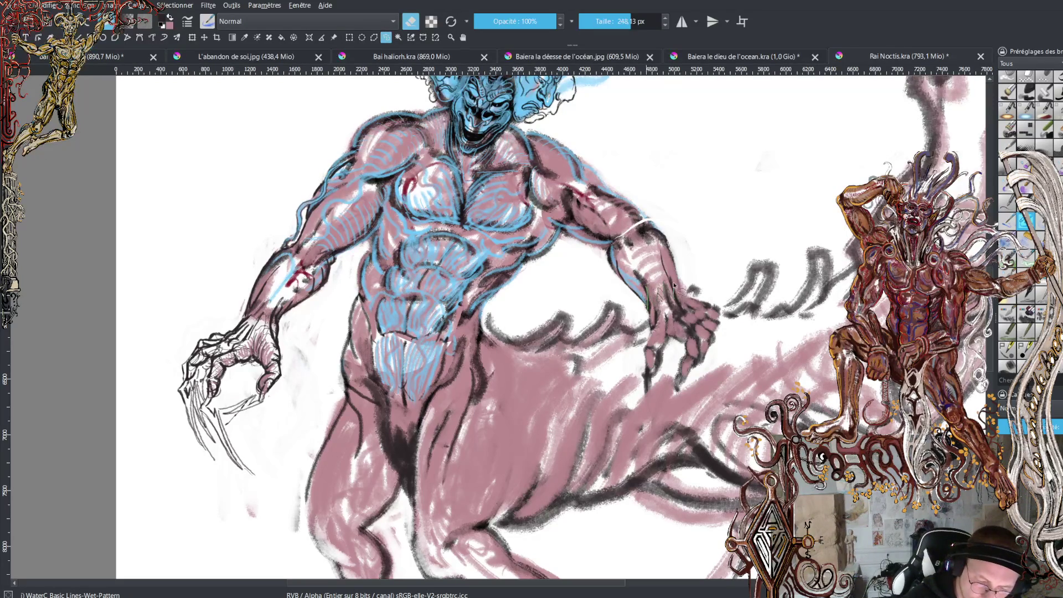
mouse_move(684, 290)
left_mouse_down()
mouse_move(717, 308)
mouse_move(710, 364)
left_mouse_up()
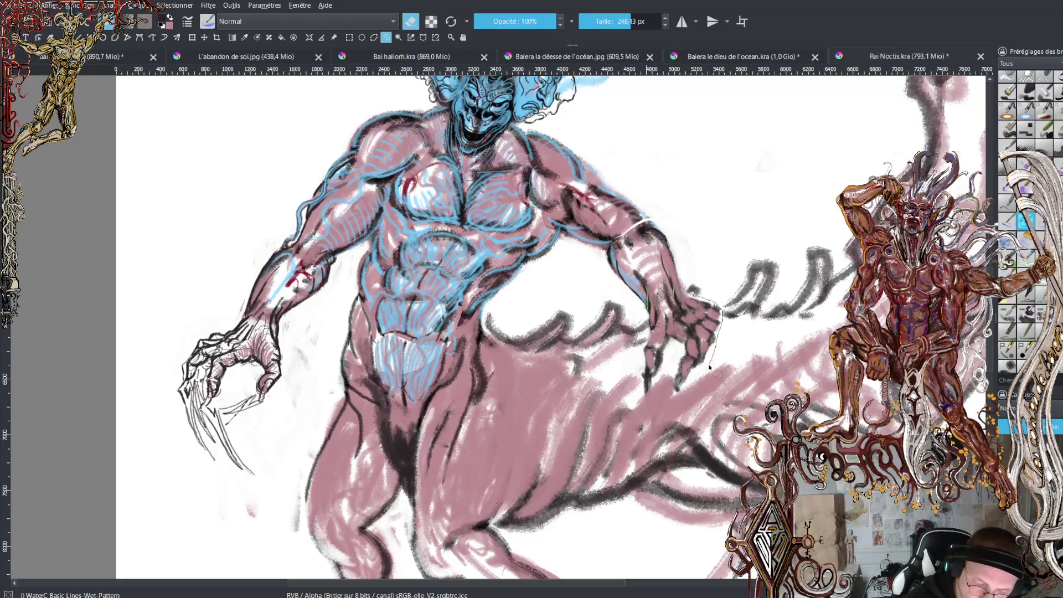
Move the lasso-selected right hand slightly lower, then clear the selection
left_click_drag(642, 376, 643, 310)
key("ctrl+t")
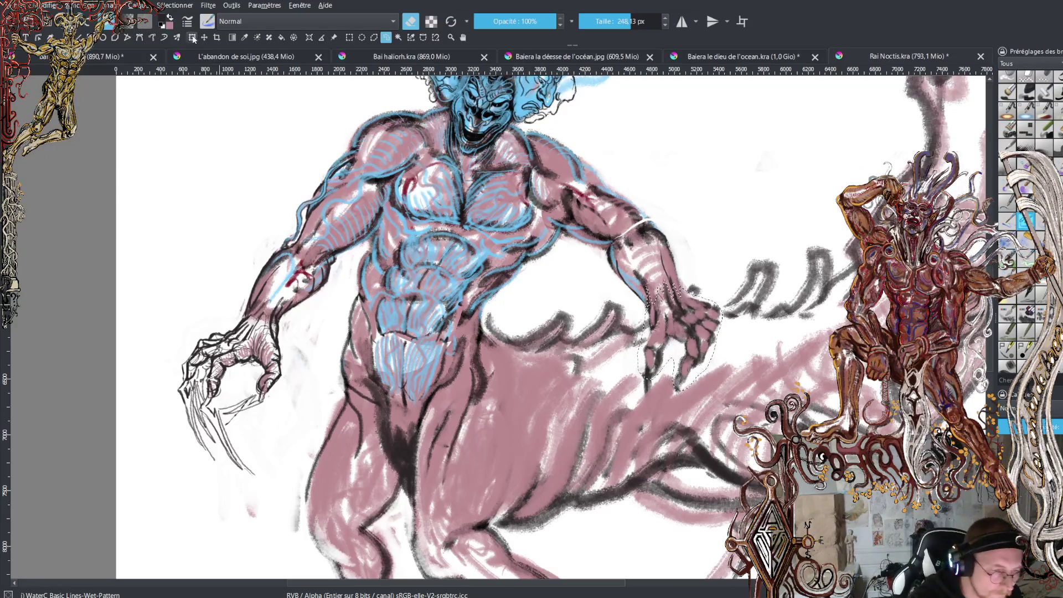
mouse_move(712, 343)
left_mouse_down()
mouse_move(713, 357)
mouse_move(744, 360)
mouse_move(699, 354)
left_mouse_up()
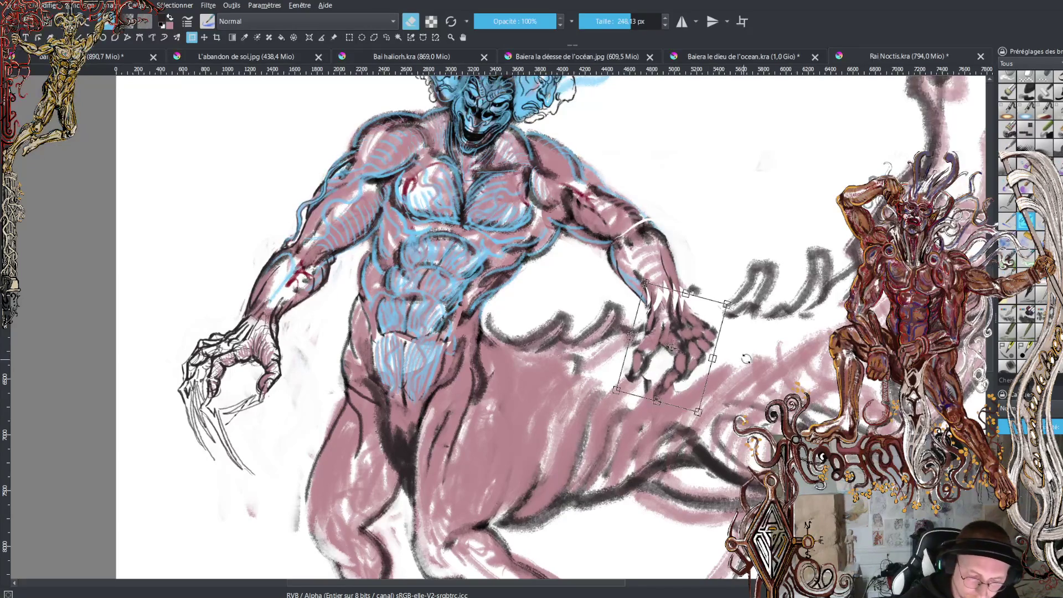
key("Return")
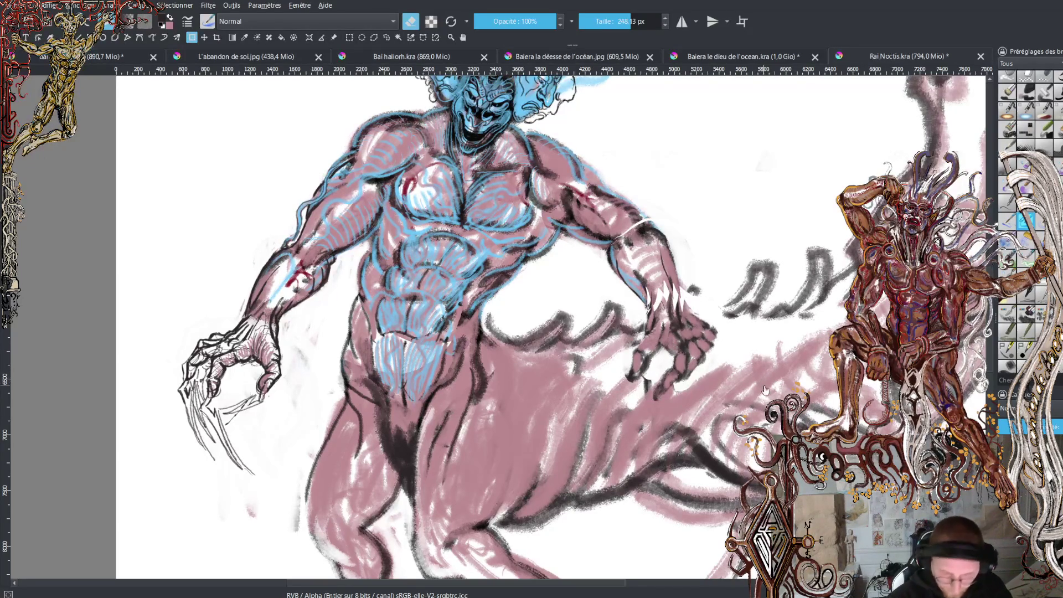
left_click(385, 37)
left_click(677, 312)
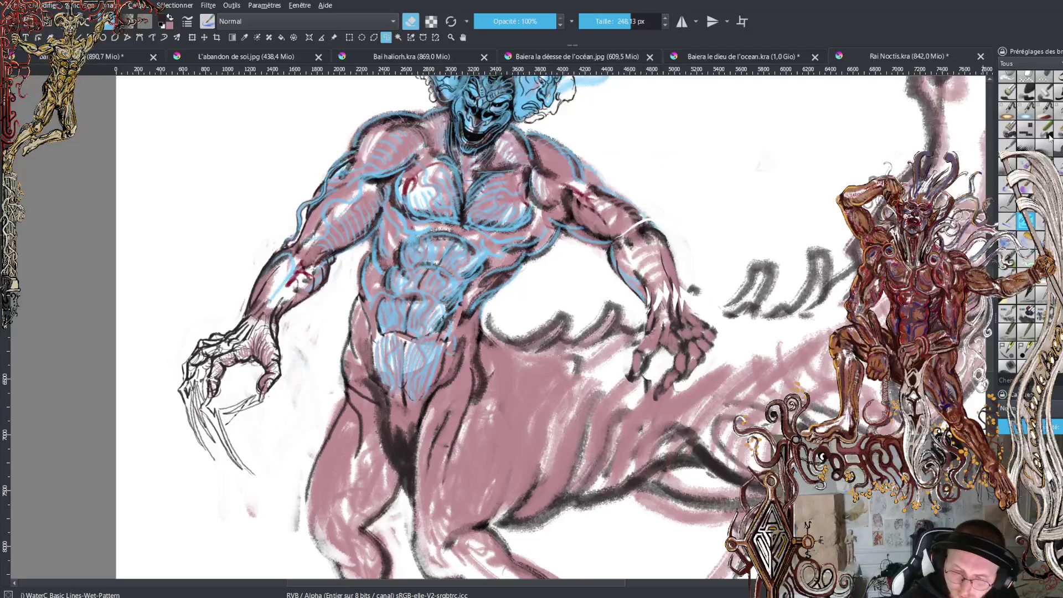
key("slash")
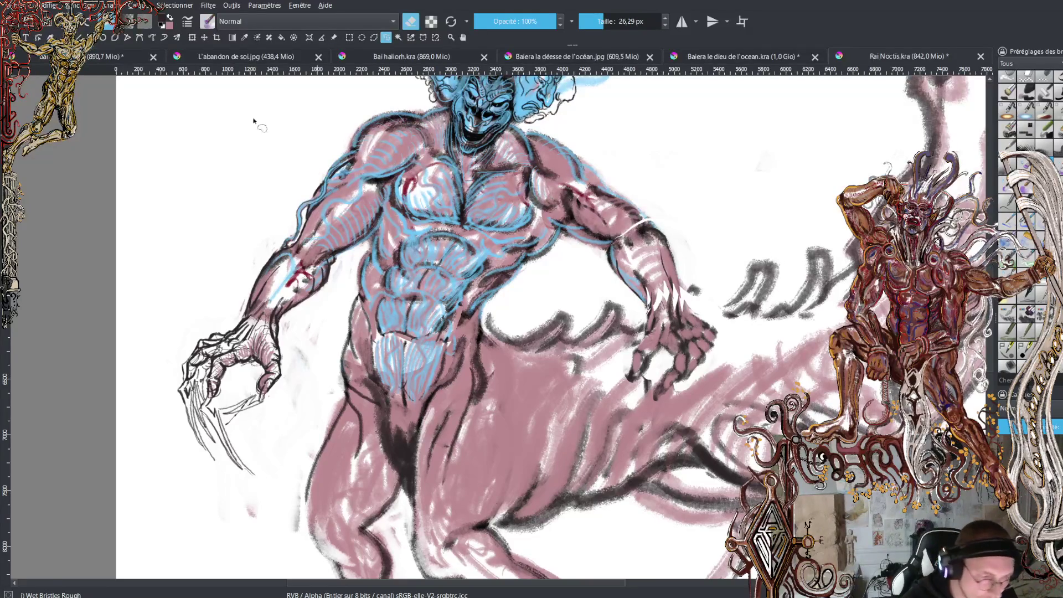
With an 85 px Wet Bristles Rough brush, cover the forearm streaks and grey waves in pink
key("b")
key("bracketright")
key("bracketright")
key("bracketright")
mouse_move(656, 291)
left_mouse_down()
mouse_move(662, 310)
mouse_move(669, 283)
mouse_move(708, 329)
left_mouse_up()
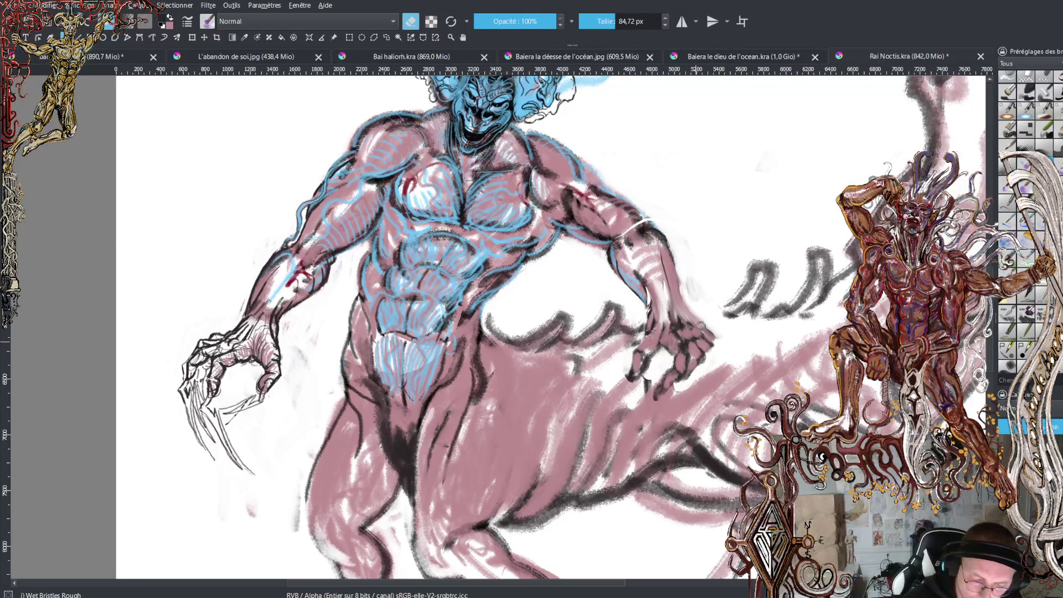
key("e")
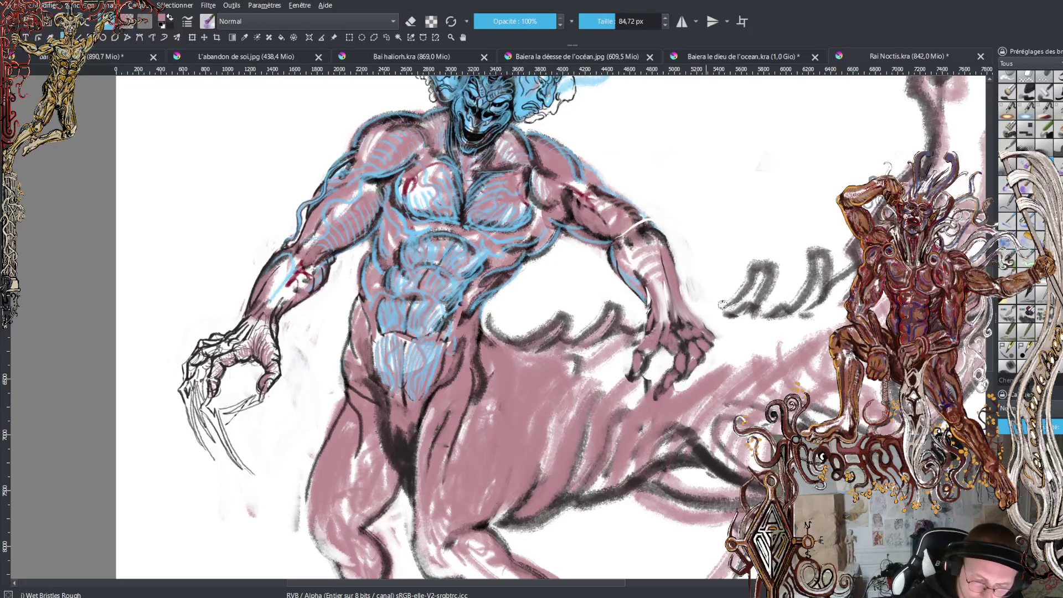
left_click_drag(767, 263, 731, 315)
left_click_drag(824, 253, 805, 310)
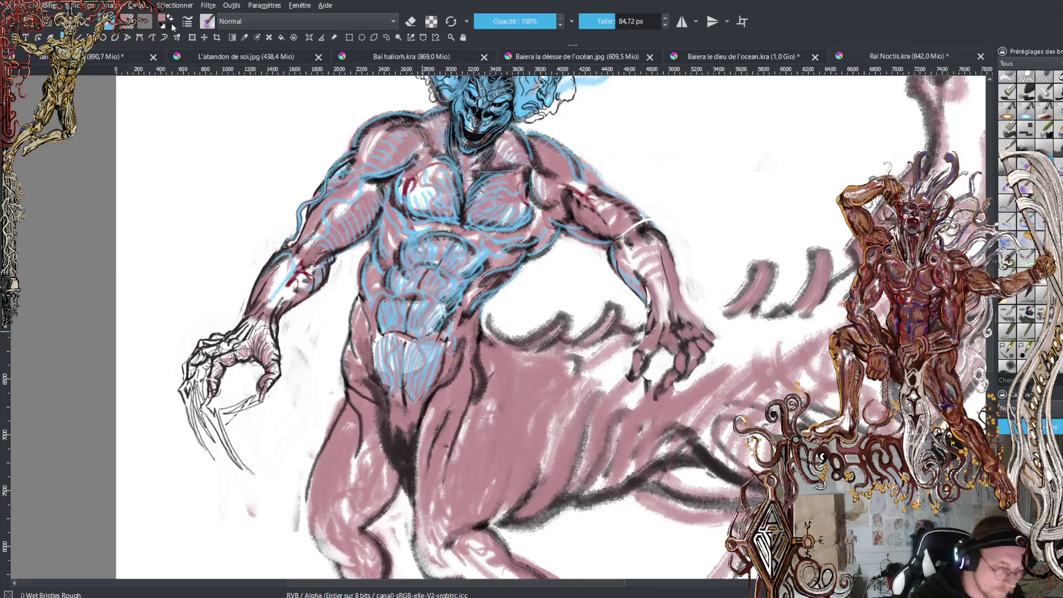
Edge the waves beside the hand with blue strokes
key("x")
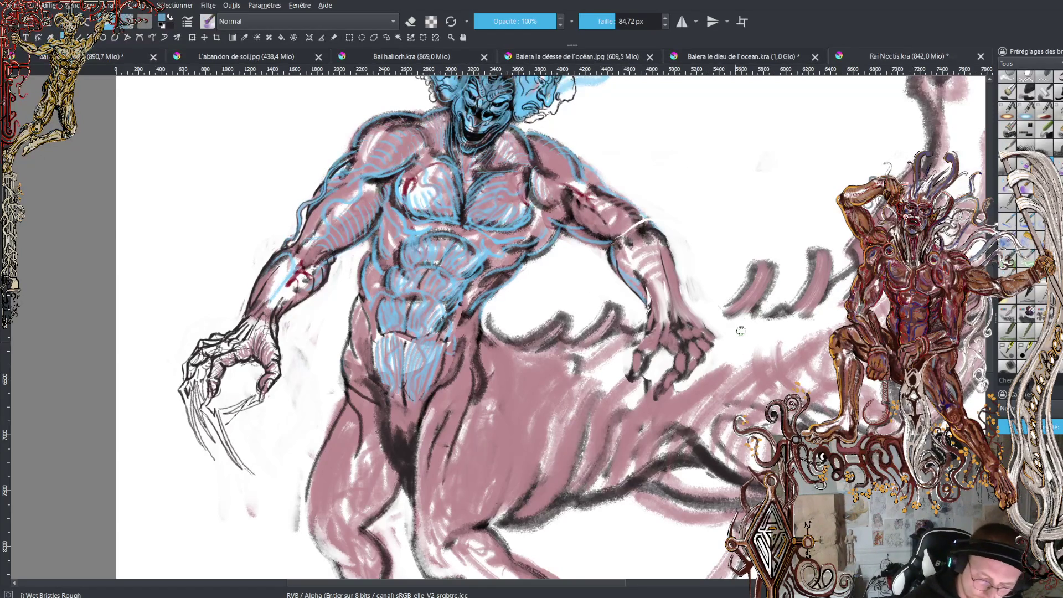
mouse_move(489, 342)
left_mouse_down()
mouse_move(579, 335)
mouse_move(607, 300)
left_mouse_up()
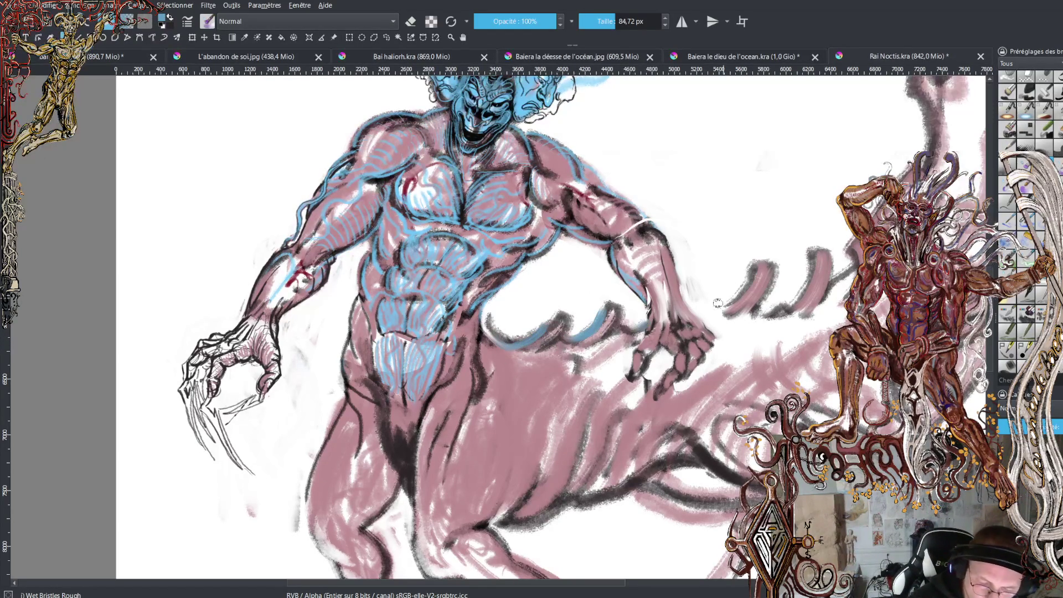
left_click_drag(696, 312, 716, 285)
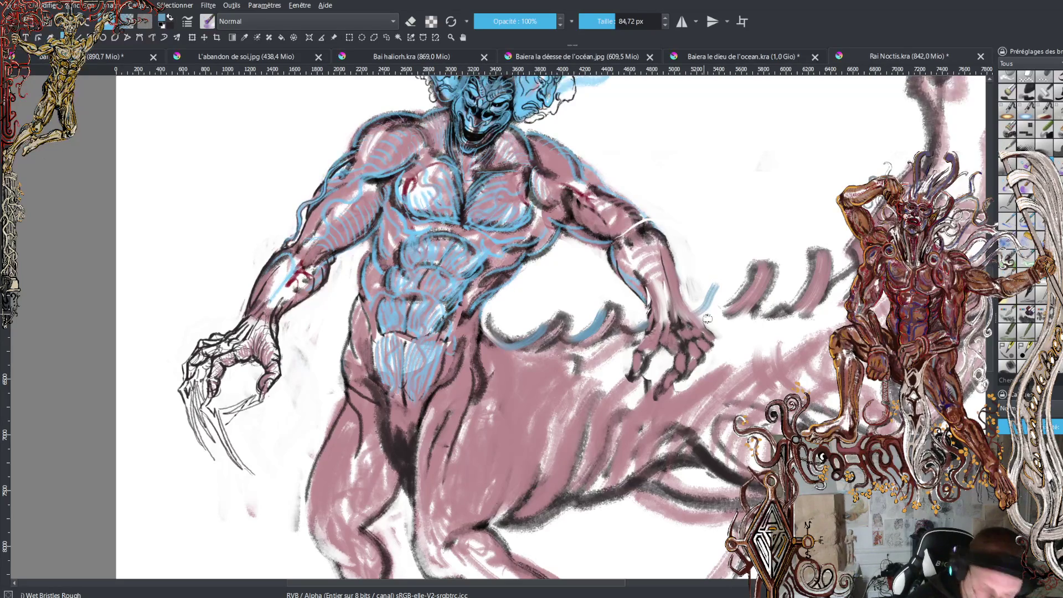
key("ctrl+z")
mouse_move(699, 290)
left_mouse_down()
mouse_move(679, 313)
mouse_move(752, 267)
left_mouse_up()
Paint blue rim-light strokes along the hind legs, the tail's wave curve and the body beside the hand
left_click_drag(781, 314, 812, 264)
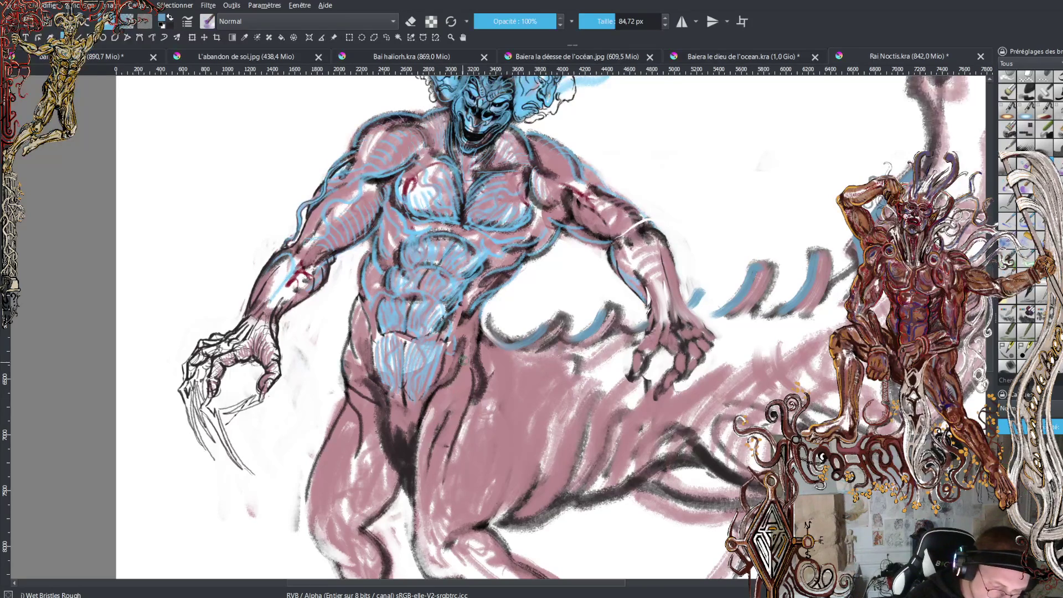
mouse_move(430, 411)
left_mouse_down()
mouse_move(416, 505)
mouse_move(431, 575)
mouse_move(462, 522)
mouse_move(497, 492)
left_mouse_up()
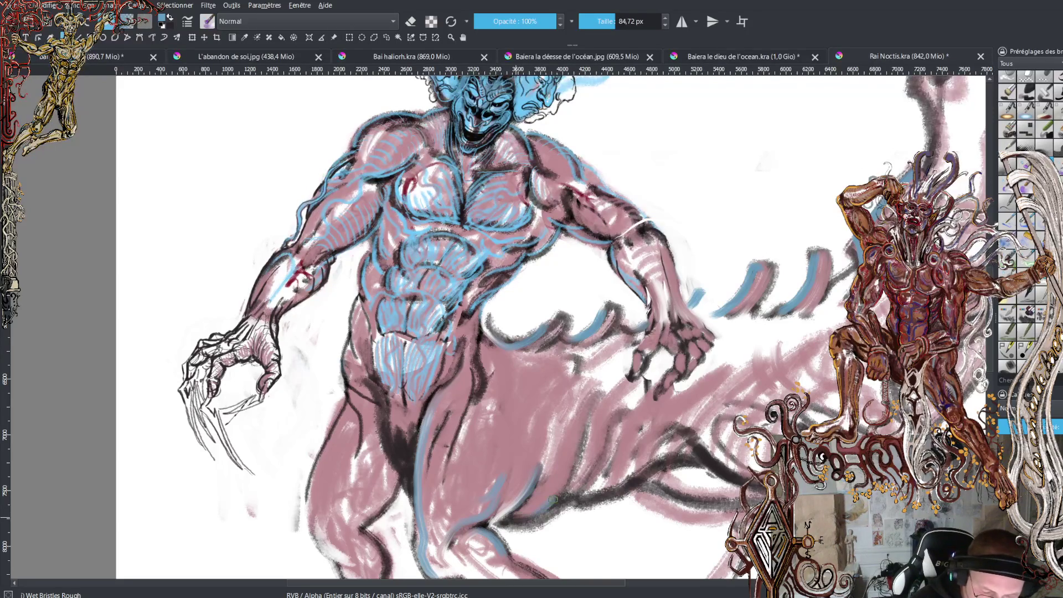
mouse_move(596, 495)
left_mouse_down()
mouse_move(644, 422)
mouse_move(633, 476)
mouse_move(664, 431)
mouse_move(680, 460)
mouse_move(702, 460)
left_mouse_up()
left_click_drag(685, 424, 750, 480)
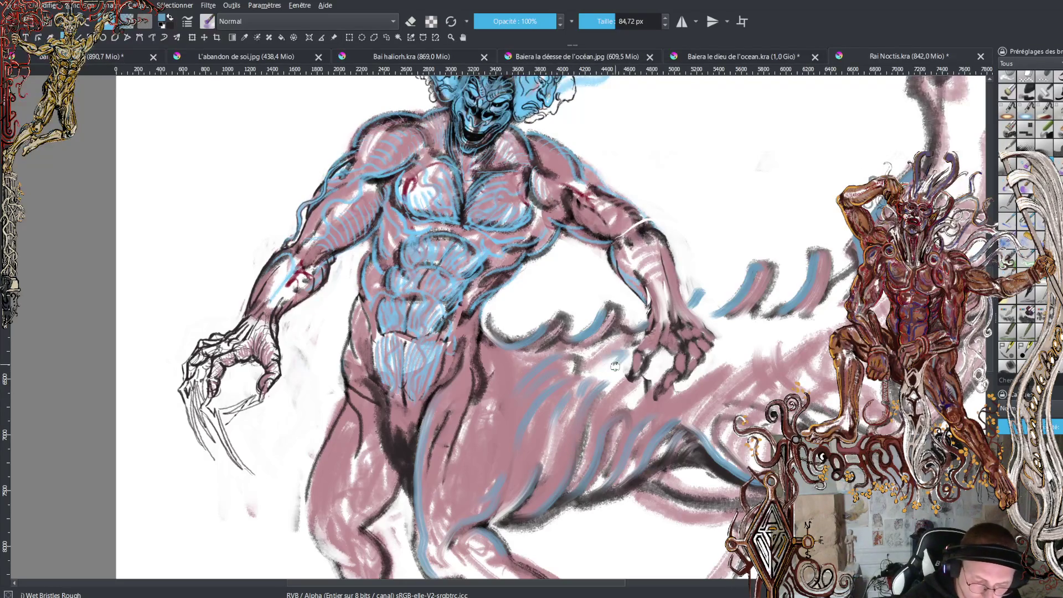
mouse_move(692, 381)
left_mouse_down()
mouse_move(714, 365)
mouse_move(736, 372)
mouse_move(739, 391)
mouse_move(792, 394)
mouse_move(819, 379)
mouse_move(828, 396)
mouse_move(845, 393)
left_mouse_up()
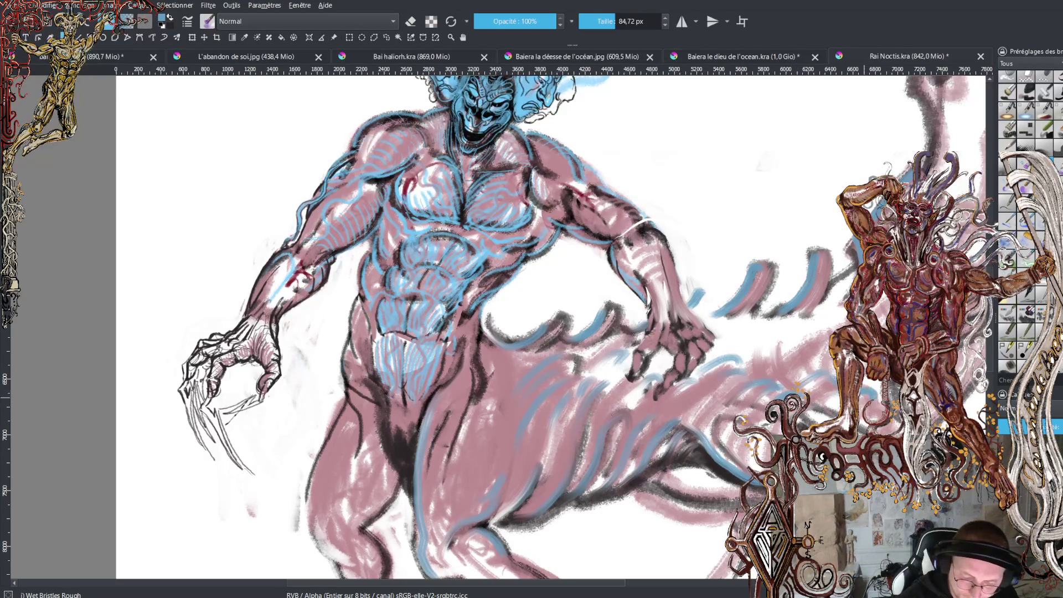
mouse_move(791, 360)
left_mouse_down()
mouse_move(758, 344)
mouse_move(816, 326)
mouse_move(802, 335)
mouse_move(825, 352)
left_mouse_up()
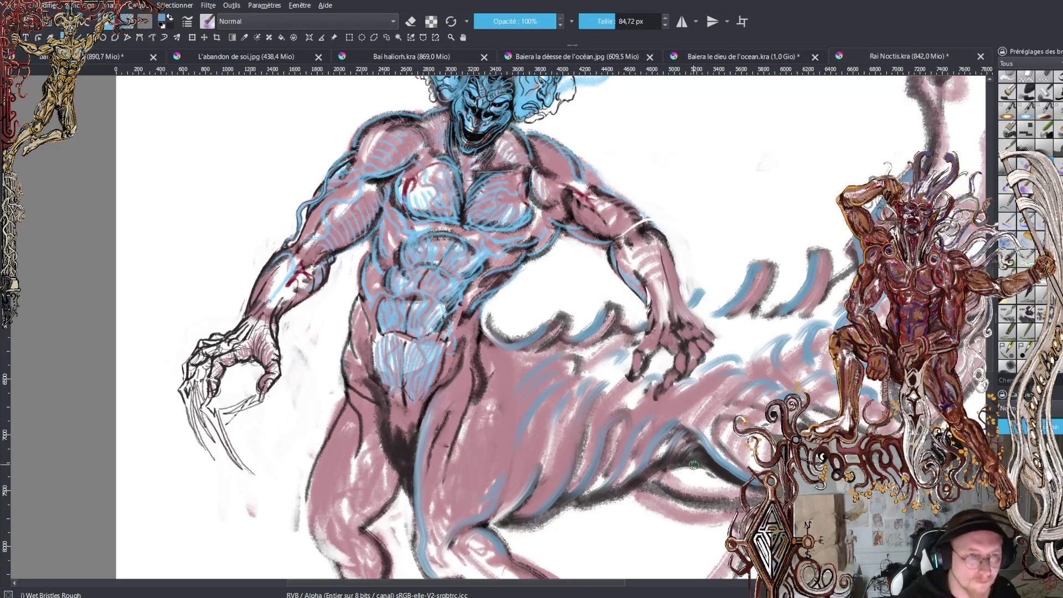
scroll(692, 465, "down", 5)
key("plus")
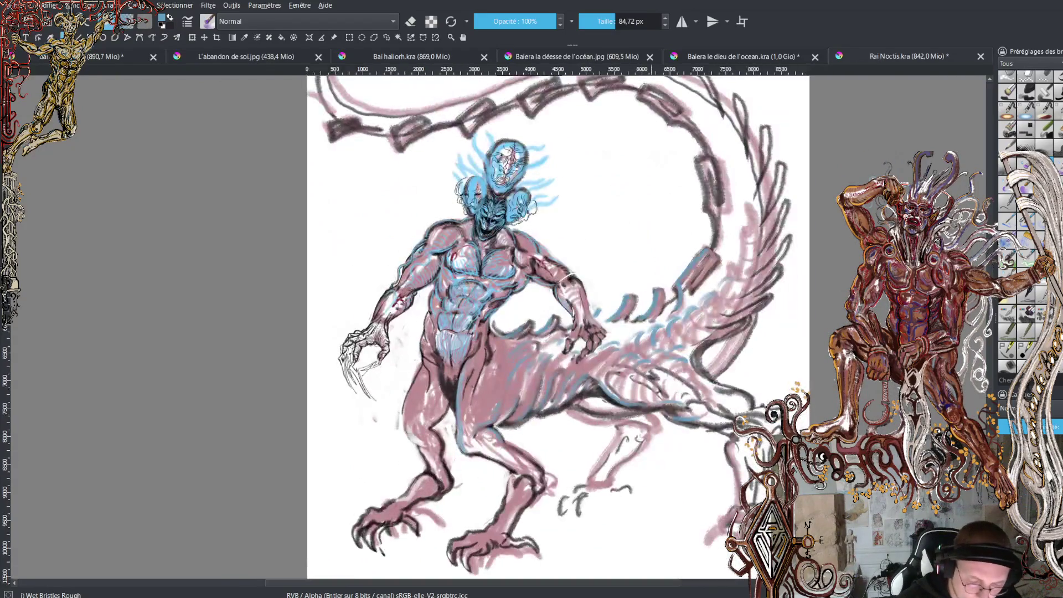
Brush light-blue highlights onto the tail and its upper fins, undoing the unwanted underside strokes
key("plus")
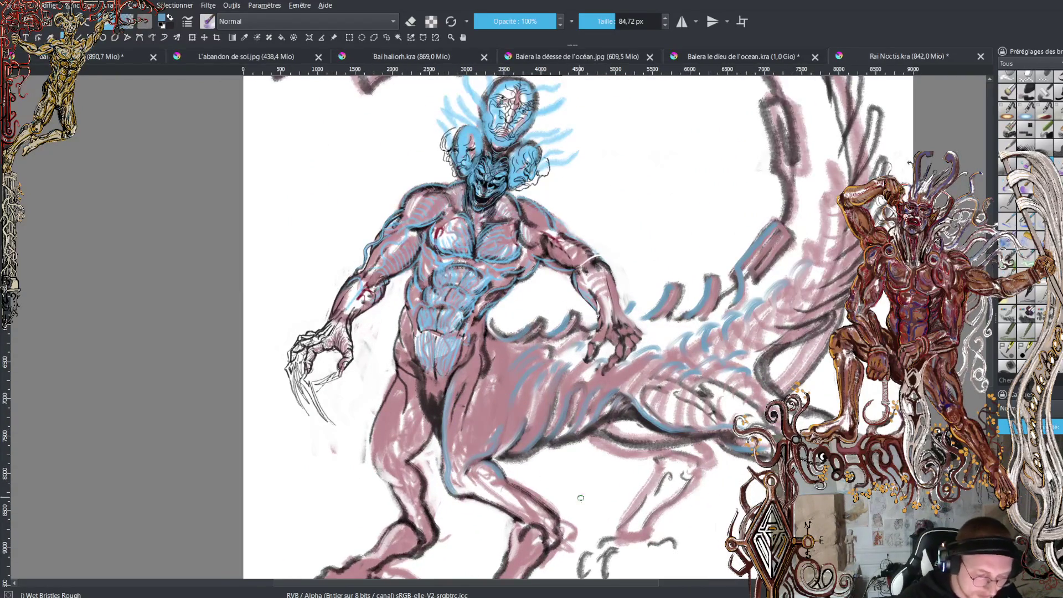
scroll(792, 386, "down", 5)
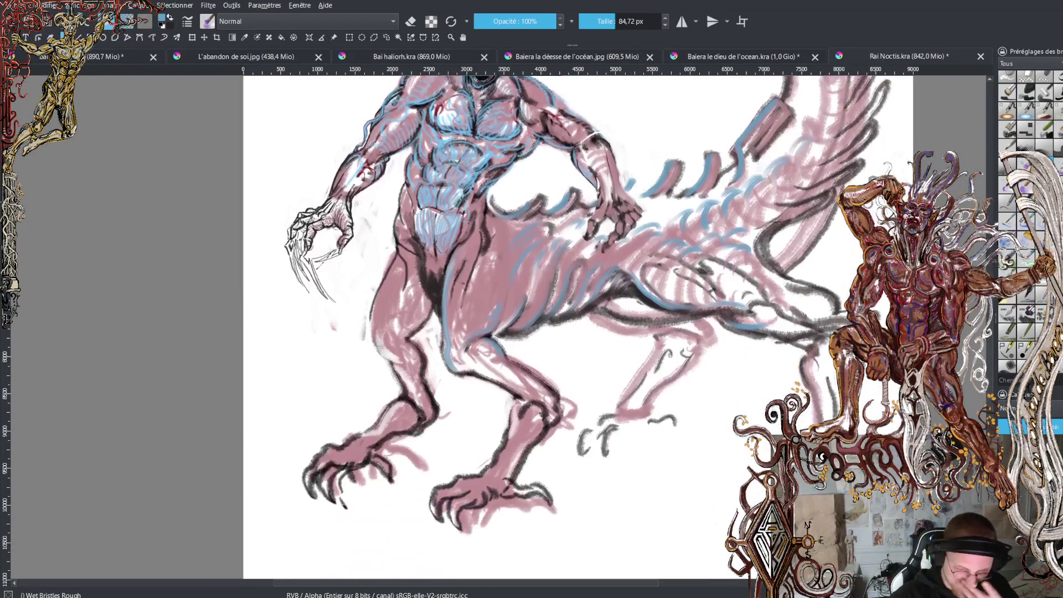
mouse_move(809, 370)
left_mouse_down()
mouse_move(822, 414)
mouse_move(823, 366)
mouse_move(811, 382)
mouse_move(831, 373)
mouse_move(837, 414)
left_mouse_up()
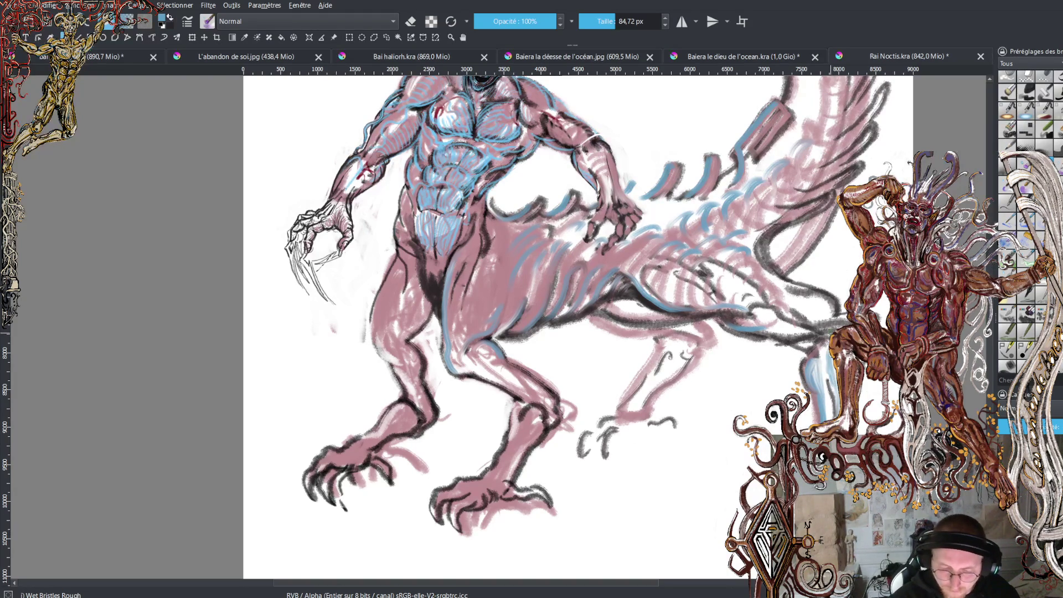
mouse_move(814, 321)
left_mouse_down()
mouse_move(797, 313)
mouse_move(819, 316)
mouse_move(801, 290)
left_mouse_up()
left_click_drag(777, 327, 791, 330)
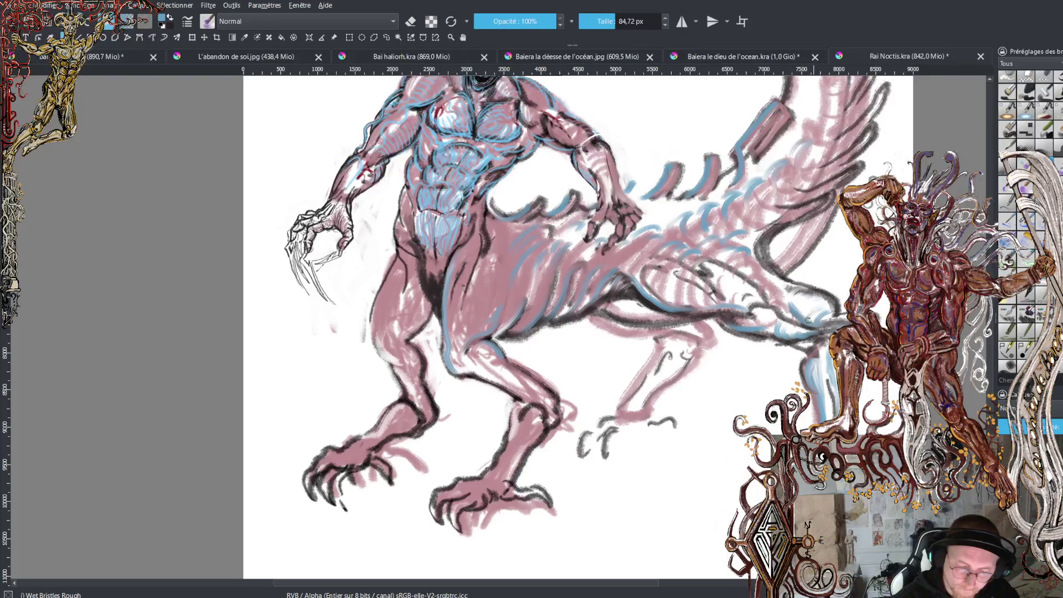
left_click_drag(775, 327, 835, 349)
key("ctrl+z")
key("ctrl+z")
key("ctrl+z")
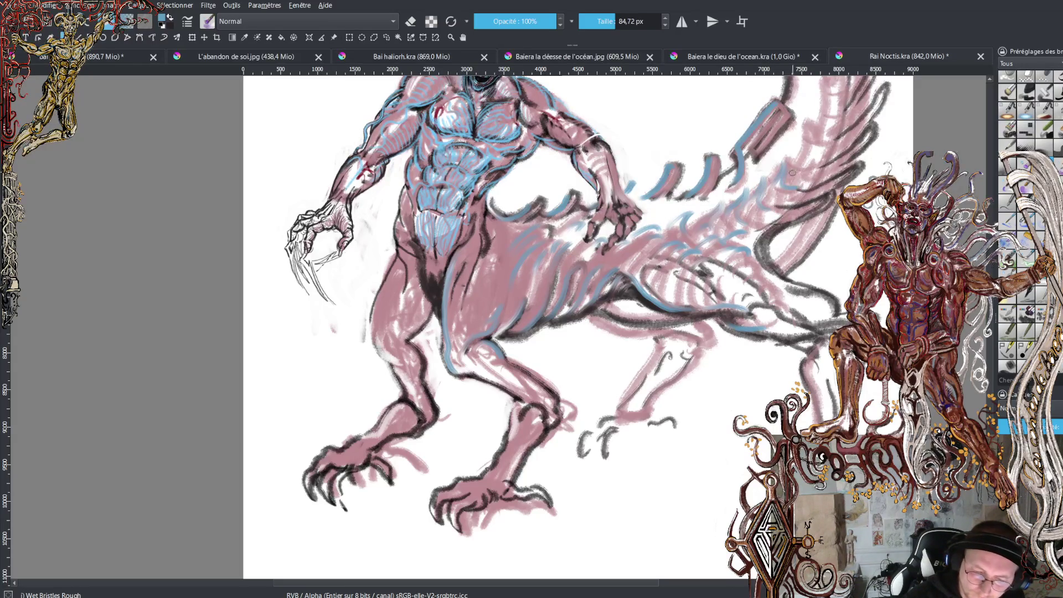
mouse_move(815, 114)
left_mouse_down()
mouse_move(839, 138)
mouse_move(823, 126)
mouse_move(847, 108)
mouse_move(837, 84)
mouse_move(851, 90)
left_mouse_up()
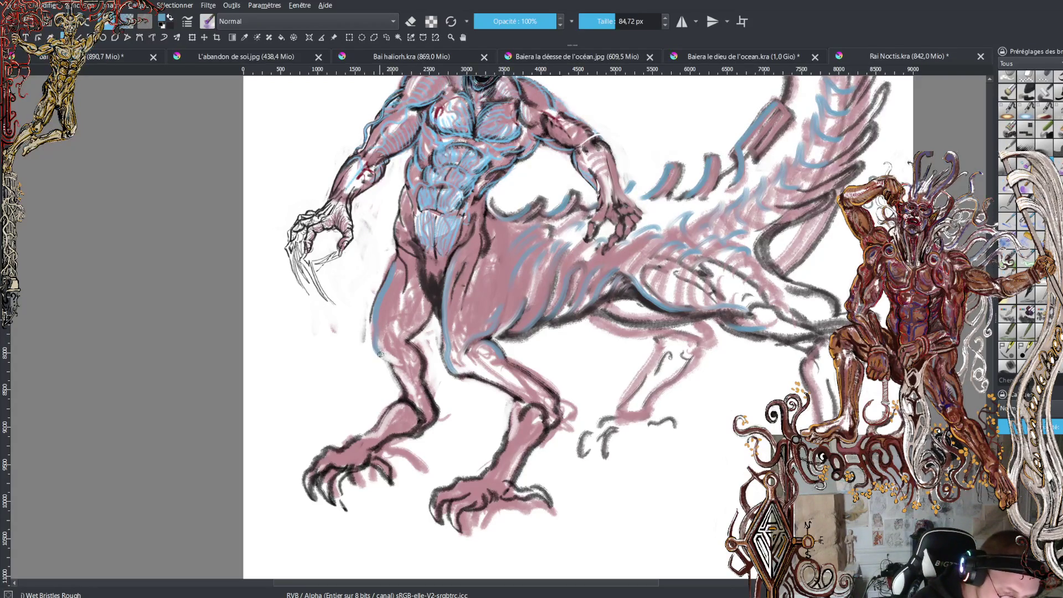
Edge the leg in dark blue, soften the knee with lighter pink, and shade the inner thighs grey-blue
left_click_drag(390, 363, 427, 392)
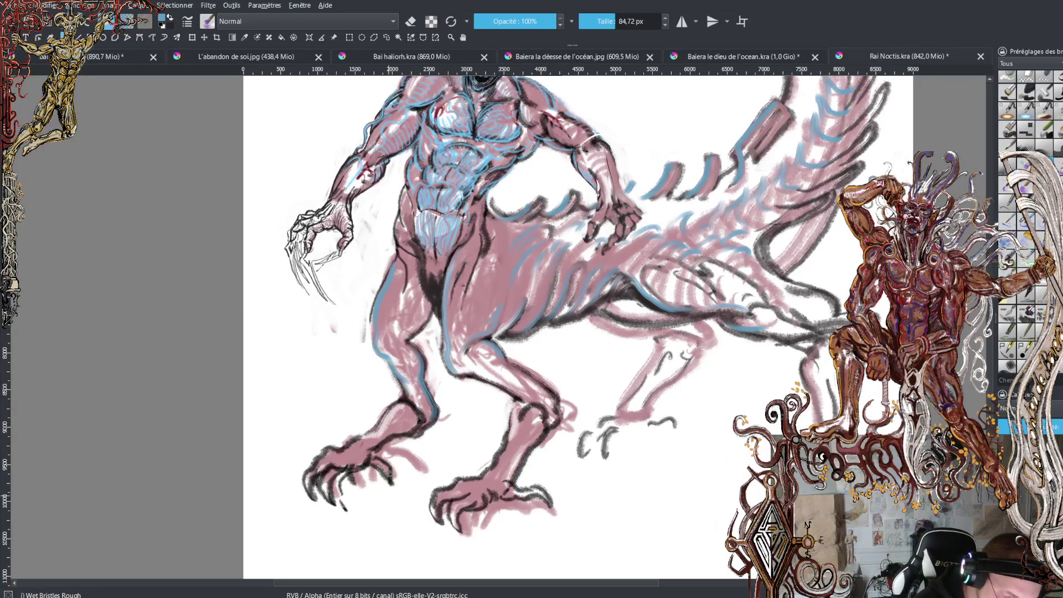
left_click_drag(419, 416, 414, 430)
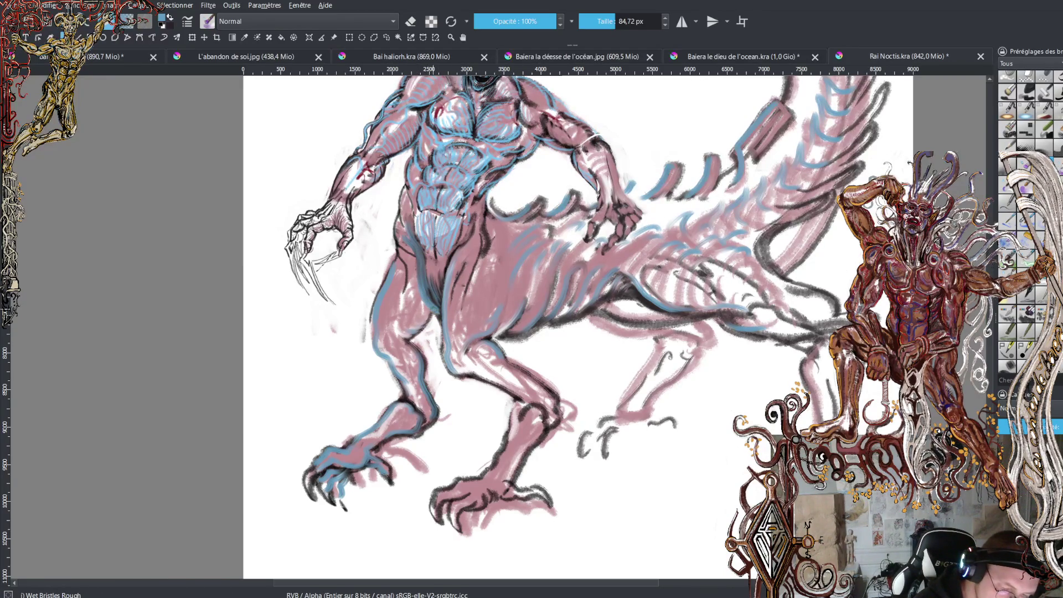
left_click_drag(436, 310, 416, 273)
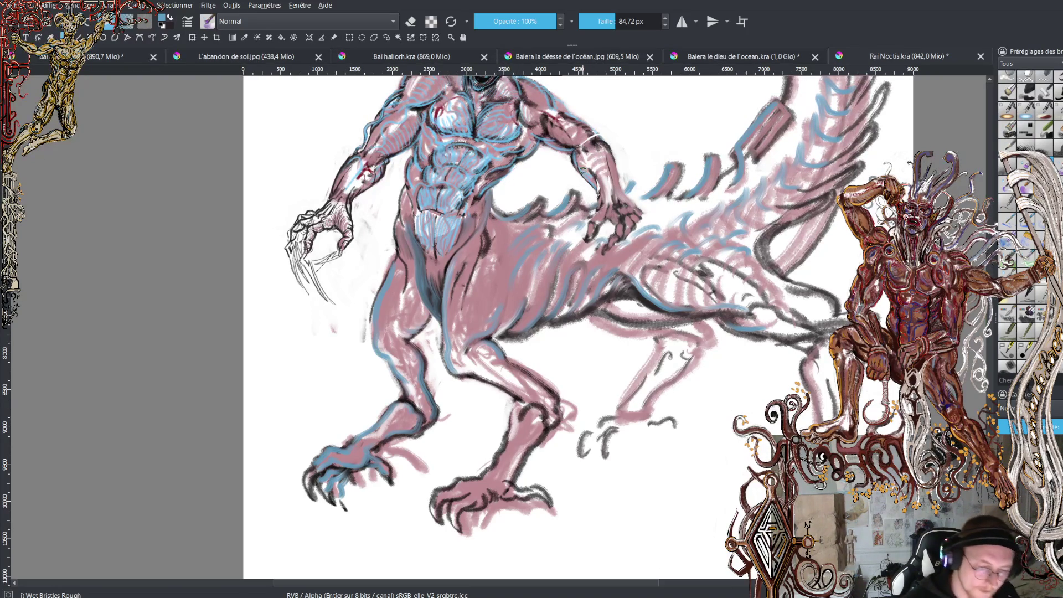
scroll(581, 327, "up", 5)
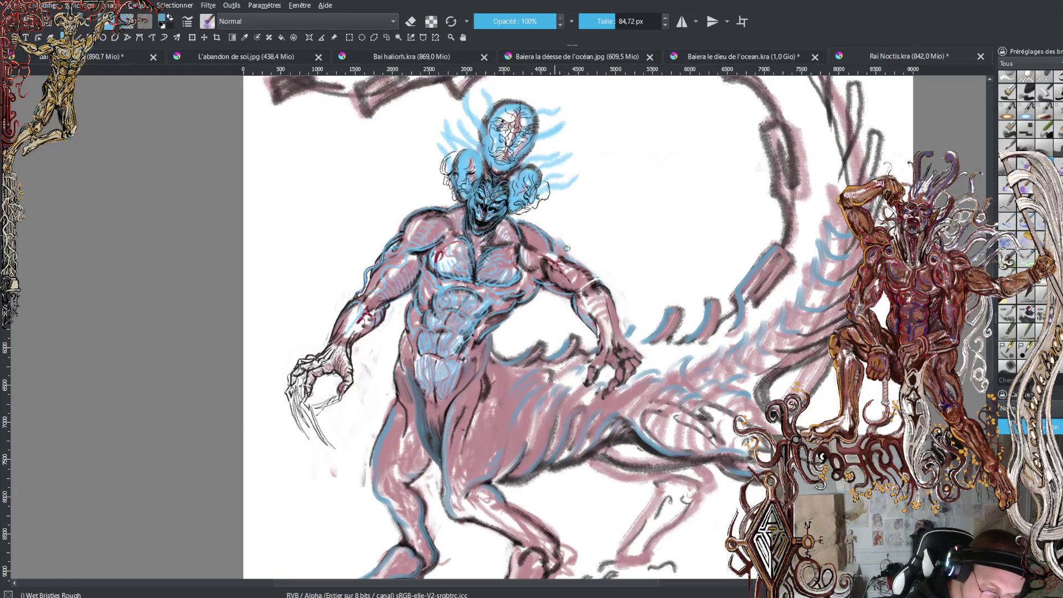
Sample the blue from the drawing as the paint colour and scroll around the figure to review it
left_click(576, 262, "ctrl")
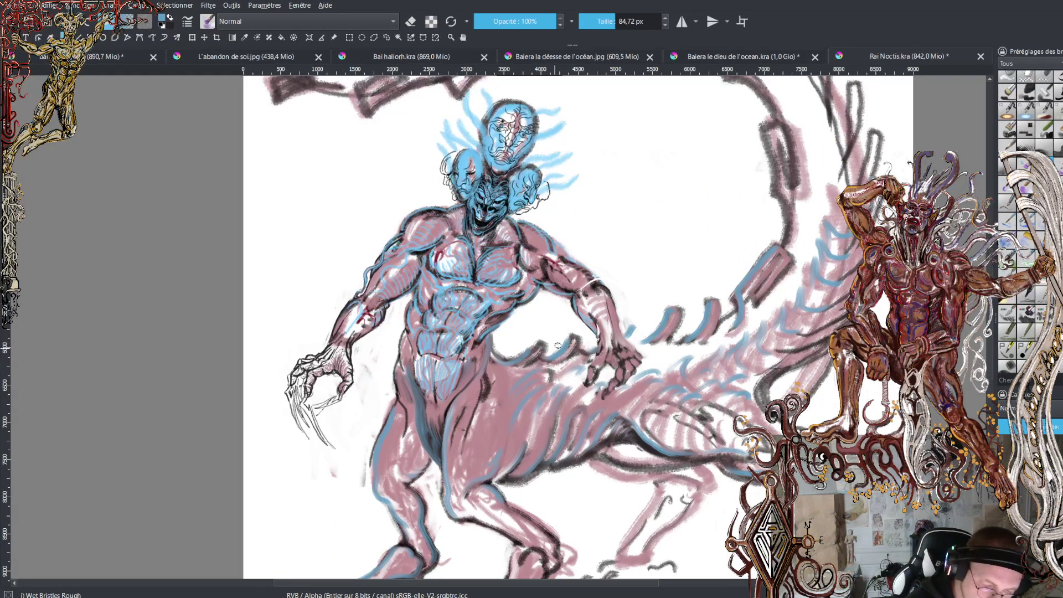
scroll(571, 252, "up", 2)
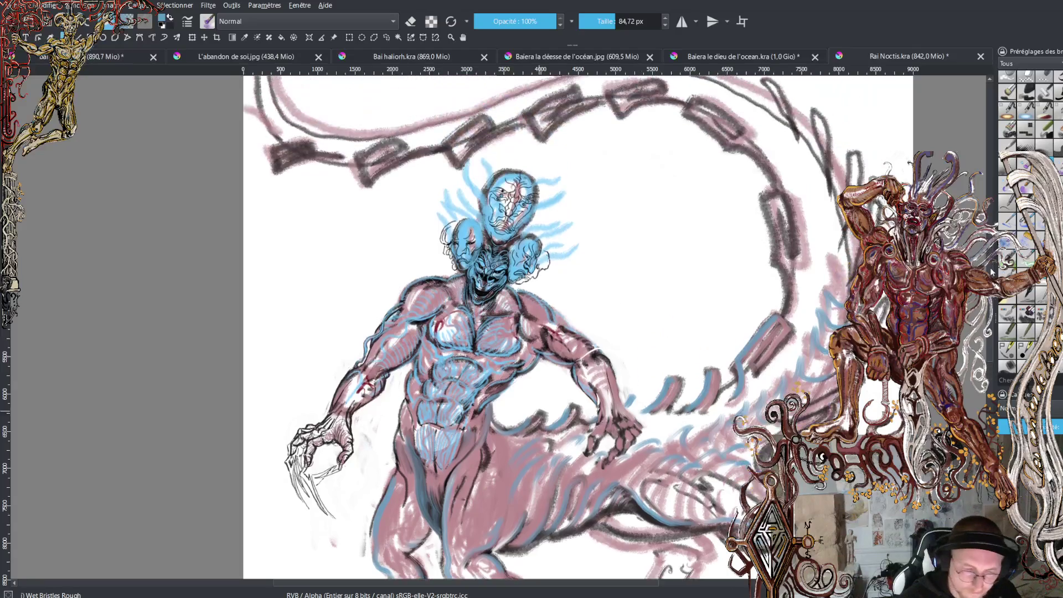
scroll(571, 252, "down", 5)
scroll(571, 252, "down", 2)
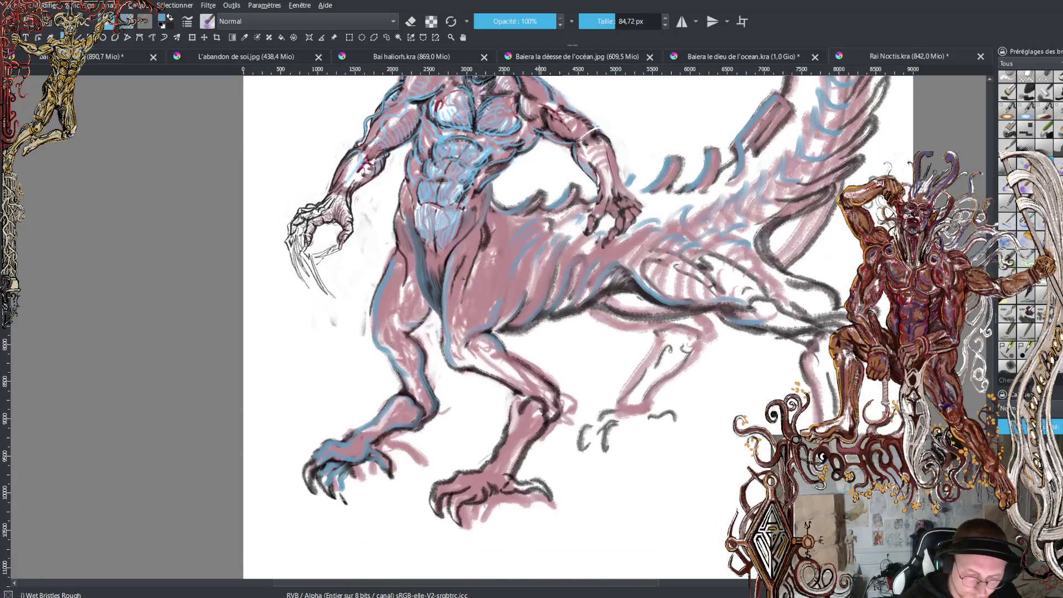
scroll(571, 252, "up", 2)
scroll(571, 253, "up", 2)
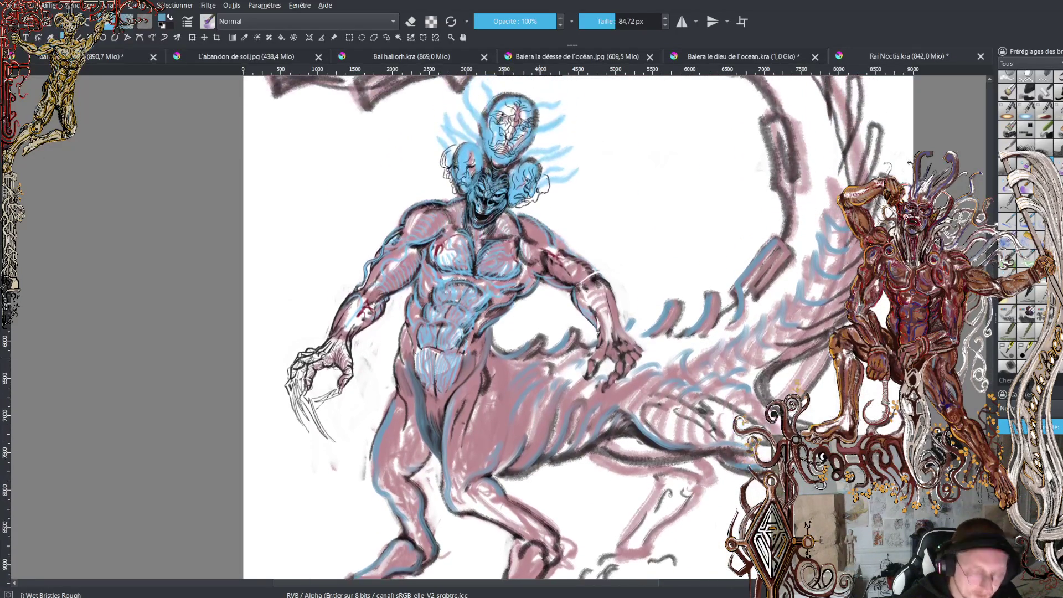
scroll(571, 252, "down", 3)
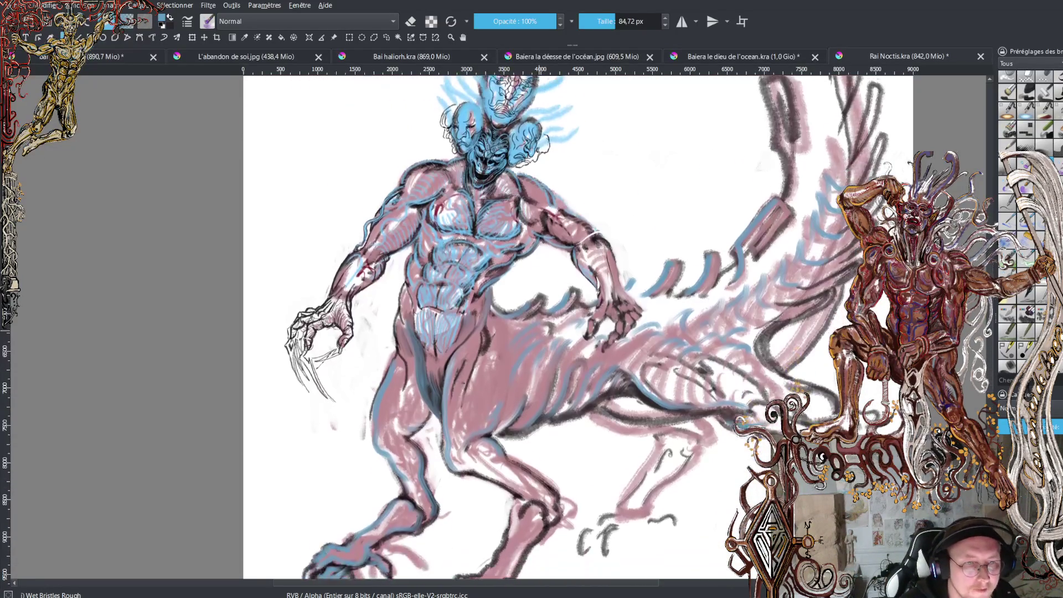
scroll(571, 252, "down", 1)
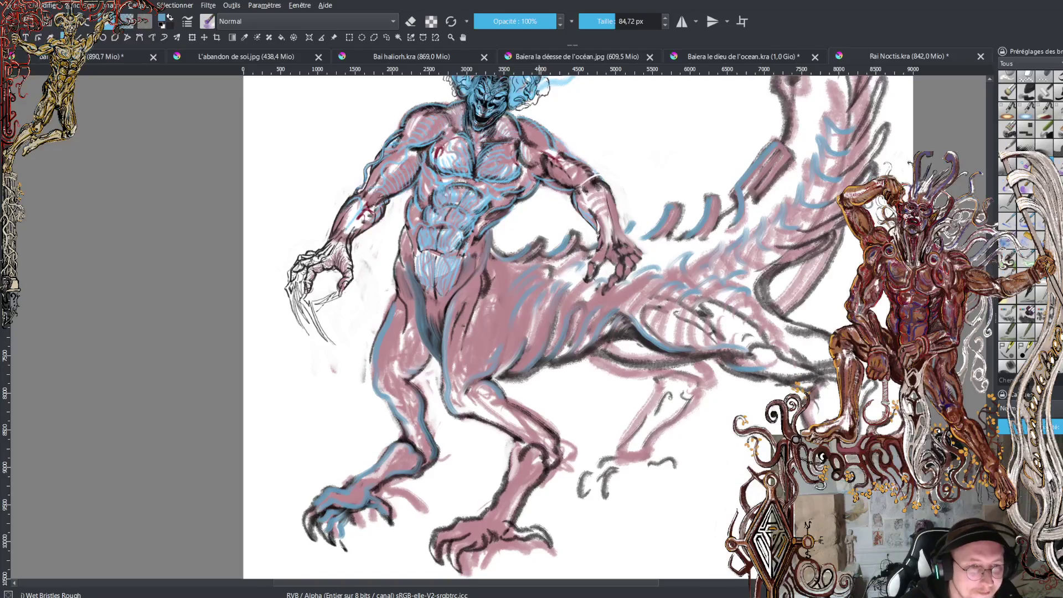
scroll(571, 252, "down", 1)
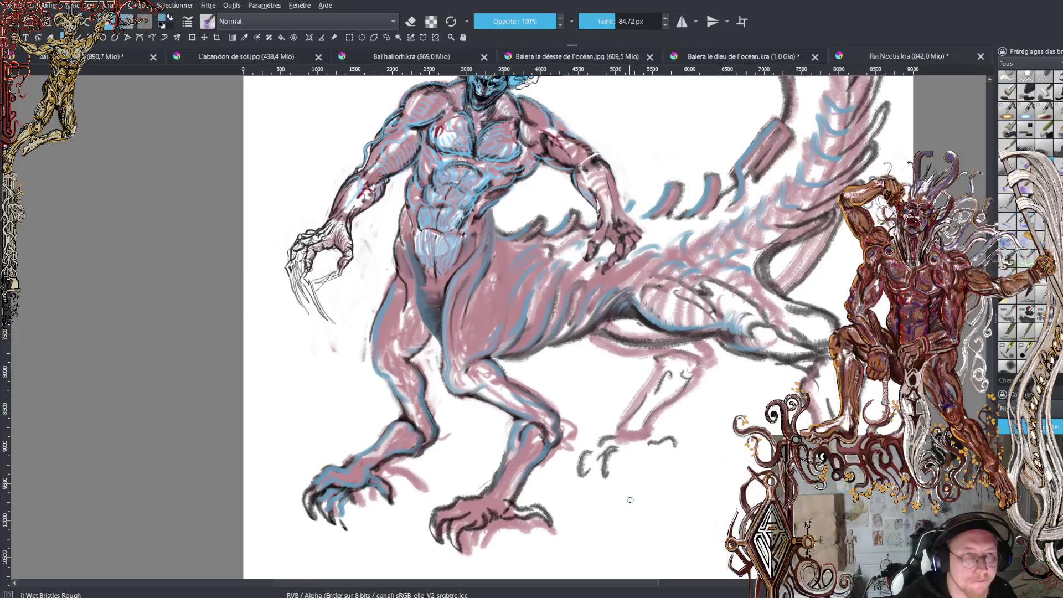
scroll(587, 327, "up", 3)
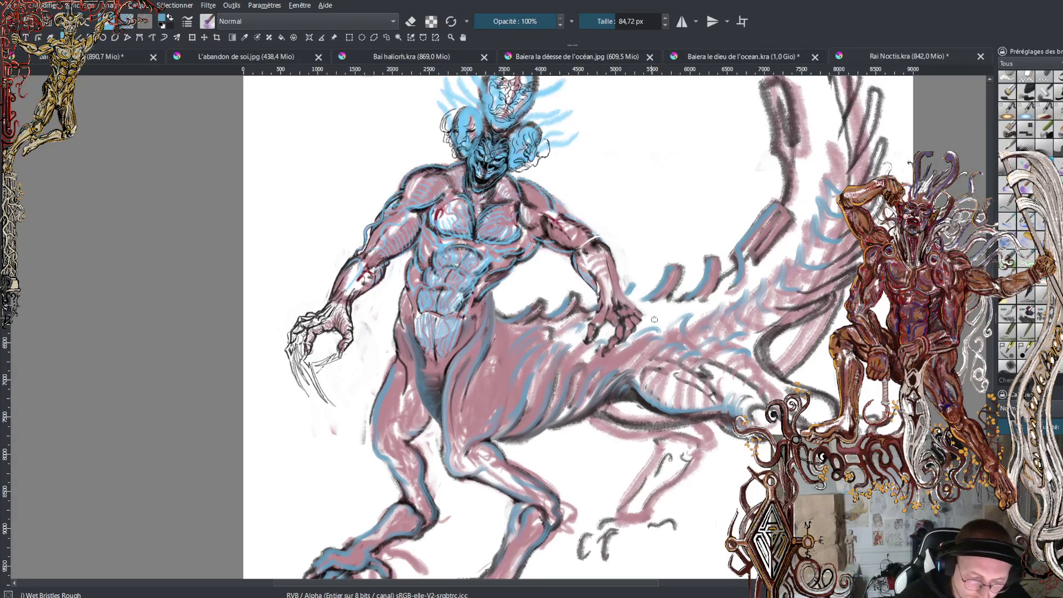
left_click(687, 327)
Fit the drawing in view, scroll to the torso, and reduce the brush to about 28 px
key("2")
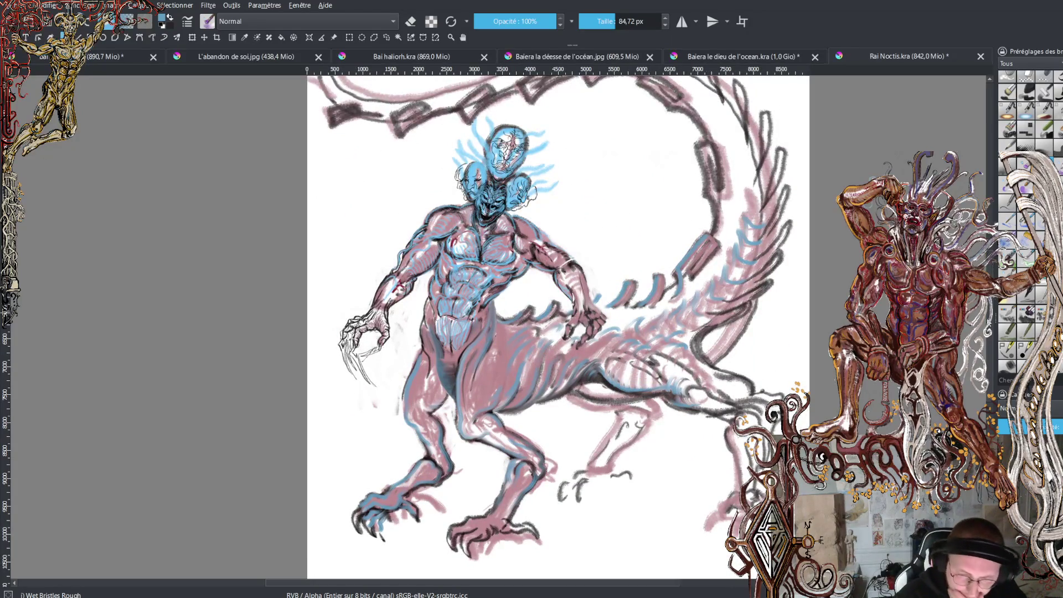
scroll(554, 326, "up", 5)
scroll(553, 327, "down", 5)
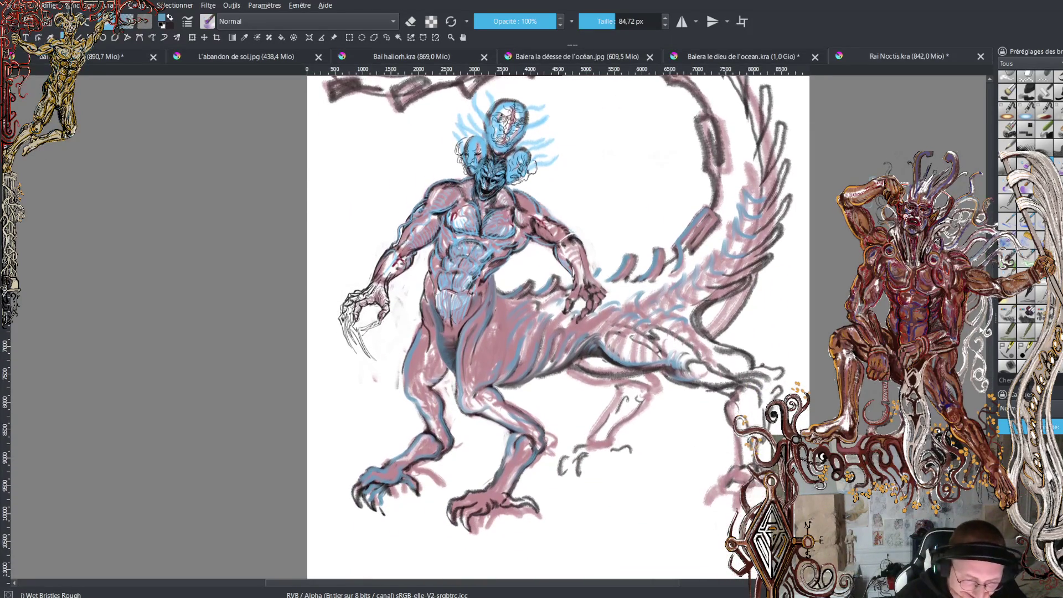
scroll(554, 327, "up", 1)
scroll(554, 327, "up", 2)
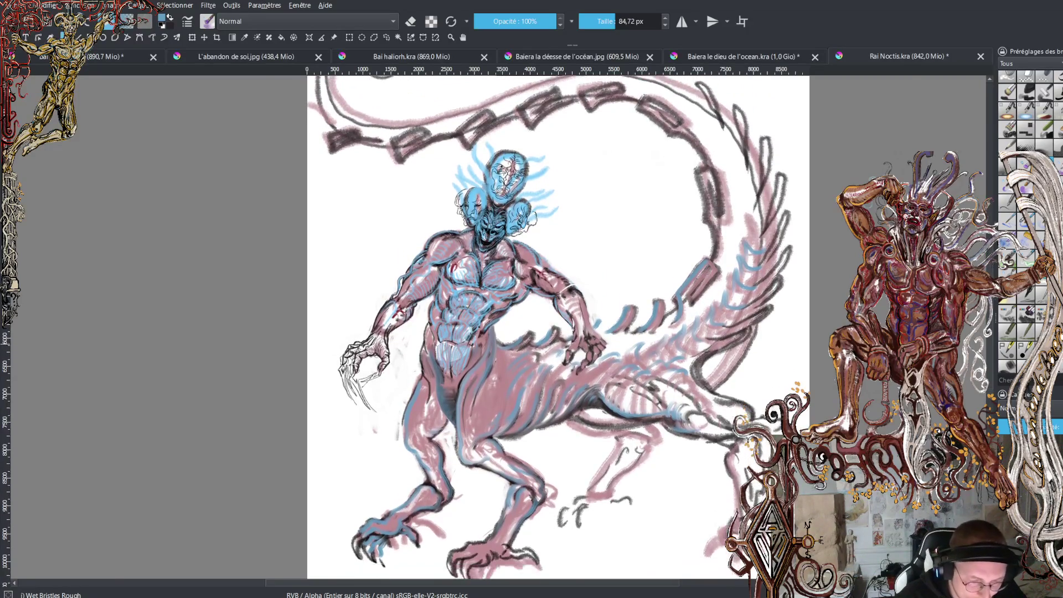
scroll(495, 304, "up", 4)
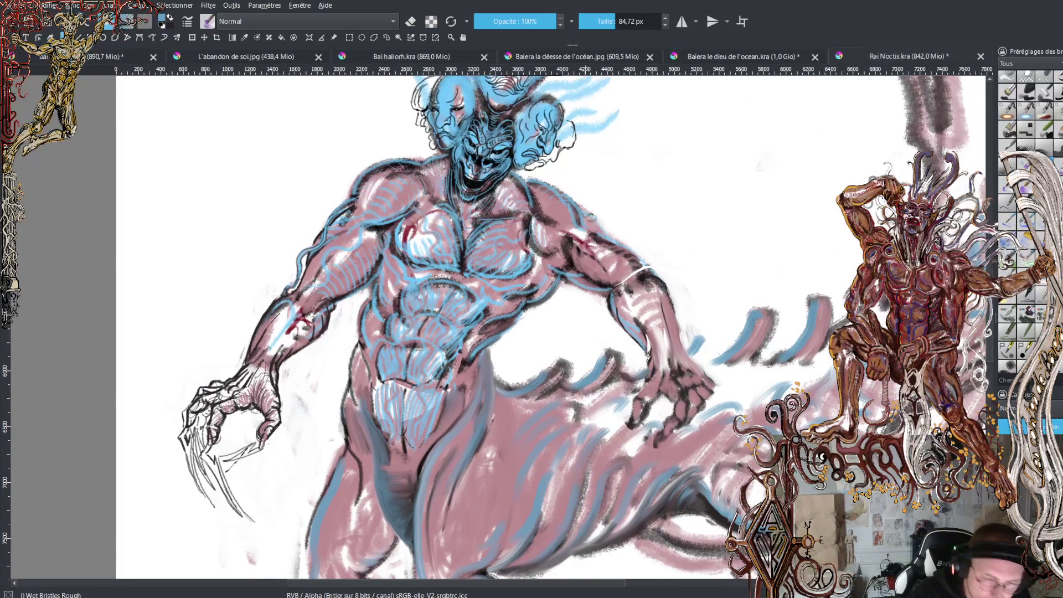
left_click(602, 22)
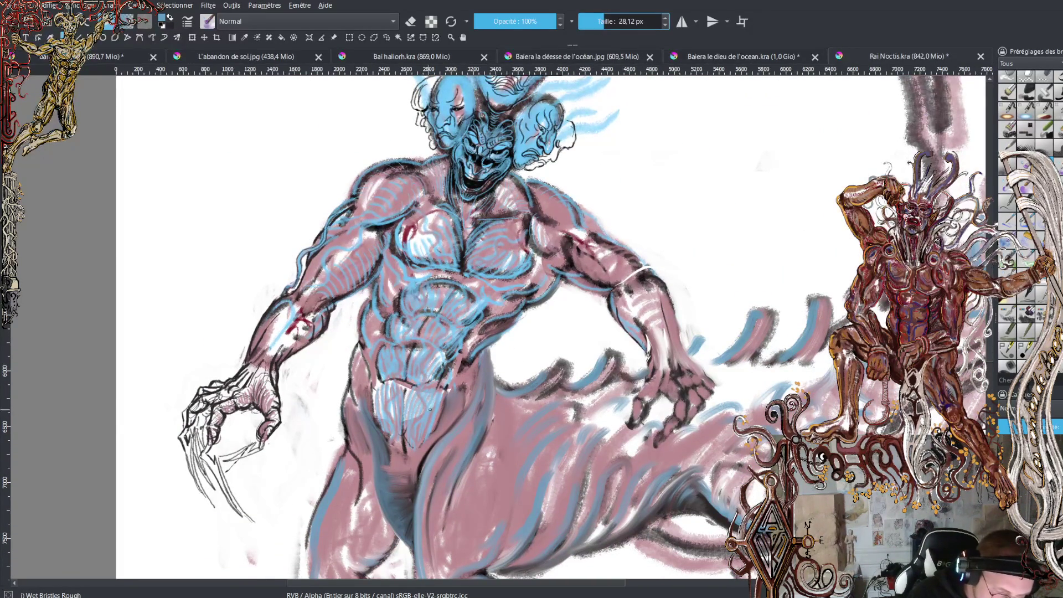
Switch to black and paint dark hatching, lines and spirals over the belly and abdomen
key("x")
mouse_move(422, 386)
left_mouse_down()
mouse_move(425, 415)
mouse_move(411, 432)
mouse_move(420, 444)
left_mouse_up()
mouse_move(391, 385)
left_mouse_down()
mouse_move(393, 441)
mouse_move(387, 427)
left_mouse_up()
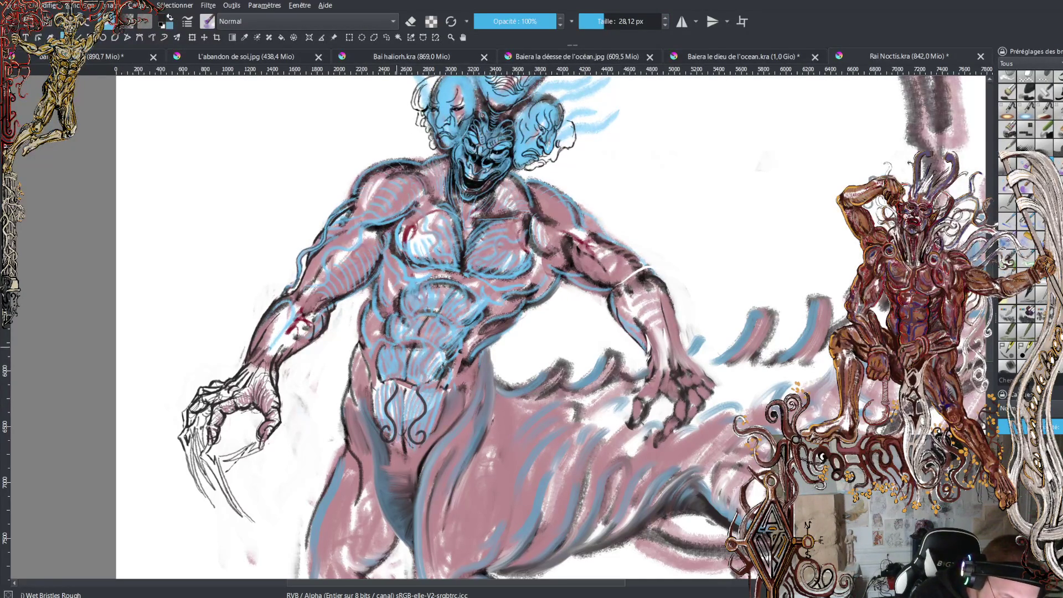
mouse_move(395, 347)
left_mouse_down()
mouse_move(399, 372)
mouse_move(387, 366)
mouse_move(423, 353)
mouse_move(413, 366)
mouse_move(429, 378)
mouse_move(422, 365)
left_mouse_up()
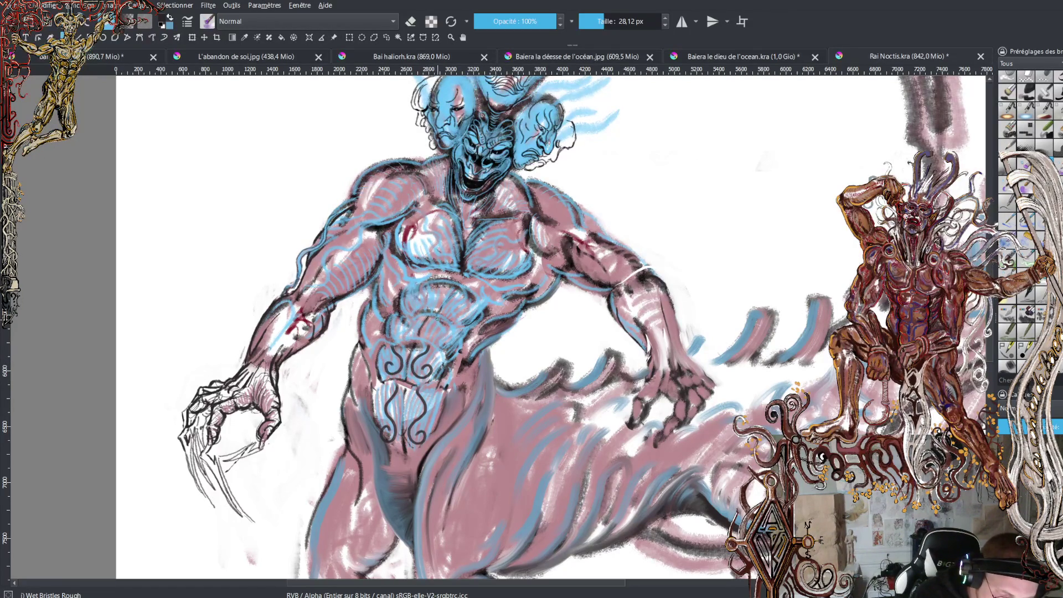
mouse_move(439, 320)
left_mouse_down()
mouse_move(430, 332)
mouse_move(440, 345)
mouse_move(444, 333)
mouse_move(389, 331)
mouse_move(395, 322)
left_mouse_up()
mouse_move(446, 284)
left_mouse_down()
mouse_move(428, 307)
mouse_move(421, 293)
mouse_move(458, 305)
left_mouse_up()
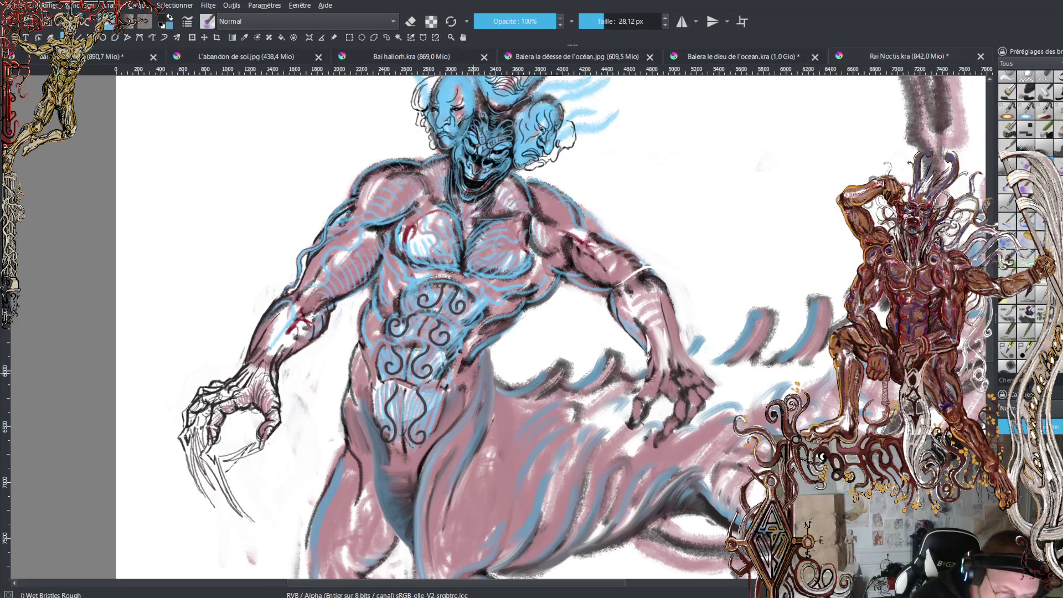
Draw curving tribal lines and curls across the chest and pectorals, undoing the last belly curls
left_click_drag(453, 262, 416, 208)
mouse_move(469, 259)
left_mouse_down()
mouse_move(487, 260)
mouse_move(537, 221)
left_mouse_up()
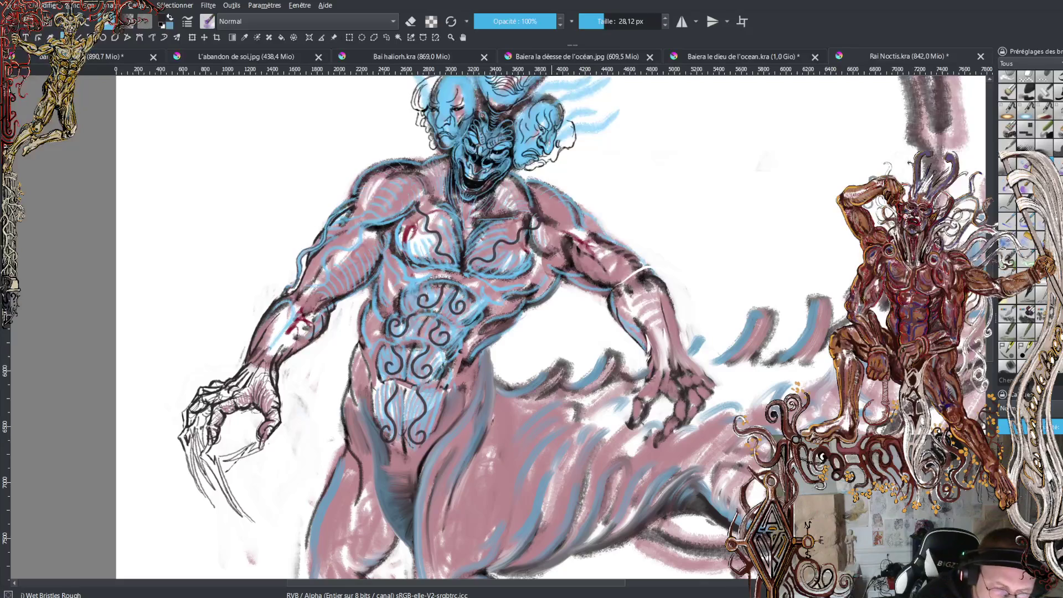
left_click_drag(487, 272, 523, 259)
left_click_drag(436, 264, 413, 239)
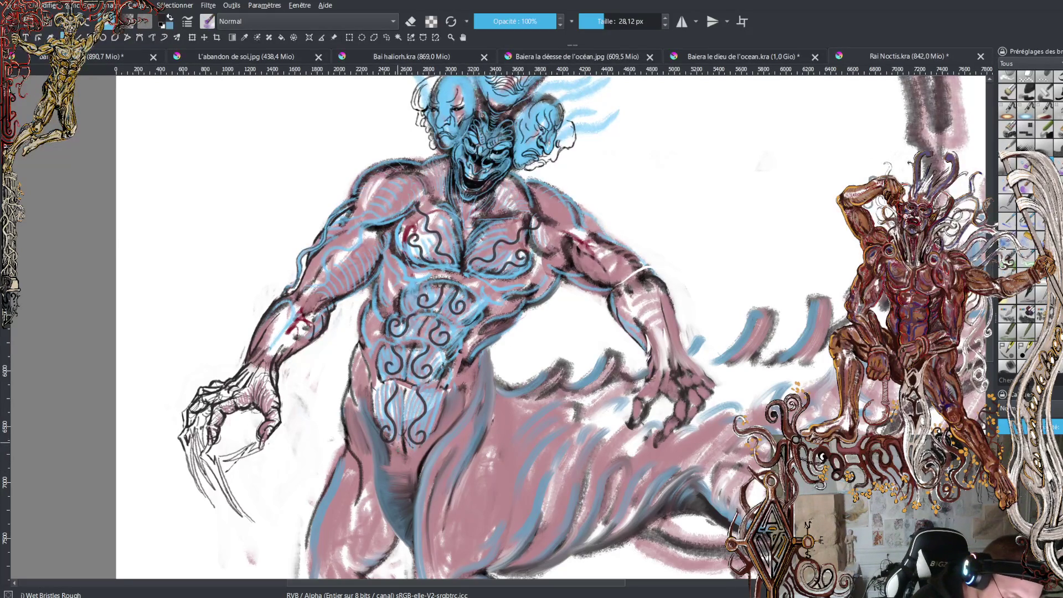
mouse_move(397, 441)
left_mouse_down()
mouse_move(392, 463)
mouse_move(382, 451)
mouse_move(411, 466)
mouse_move(420, 455)
mouse_move(392, 483)
mouse_move(382, 473)
mouse_move(413, 489)
mouse_move(383, 501)
mouse_move(407, 504)
mouse_move(385, 514)
mouse_move(403, 514)
mouse_move(395, 524)
left_mouse_up()
key("ctrl+z")
key("ctrl+z")
key("ctrl+z")
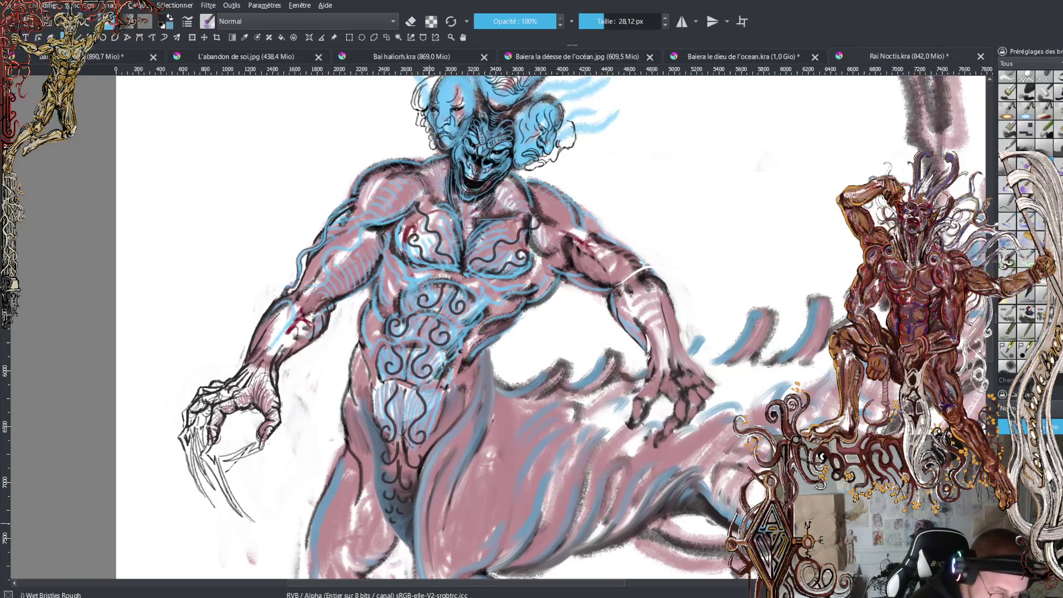
Redraw the lower-belly strokes and outline the groin, hip and the tail's wavy edge and spines
key("ctrl+z")
key("ctrl+z")
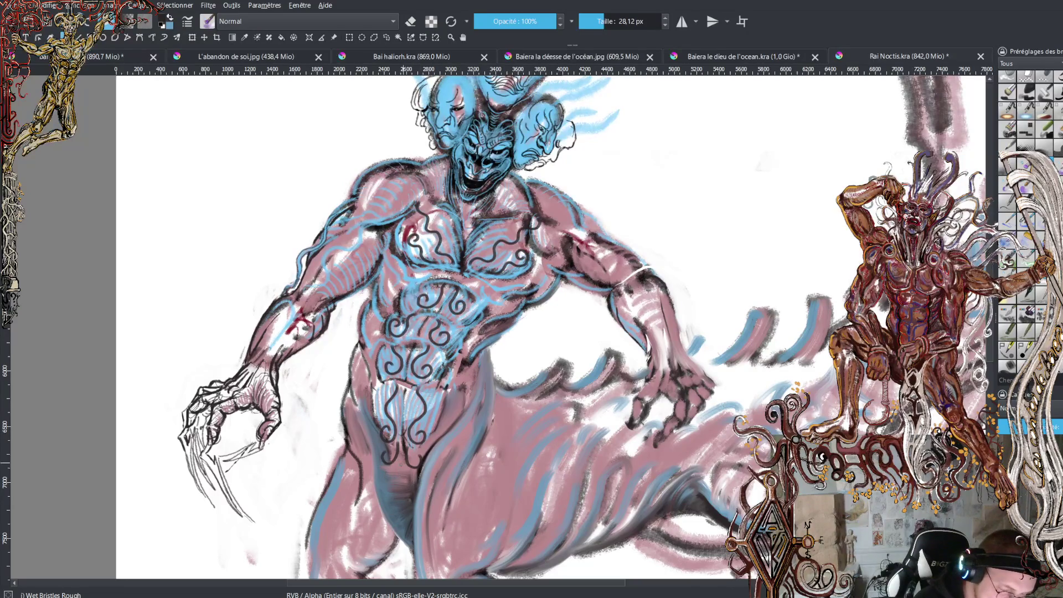
mouse_move(394, 465)
left_mouse_down()
mouse_move(386, 476)
mouse_move(412, 482)
mouse_move(391, 496)
mouse_move(406, 498)
mouse_move(404, 526)
mouse_move(381, 512)
mouse_move(354, 384)
left_mouse_up()
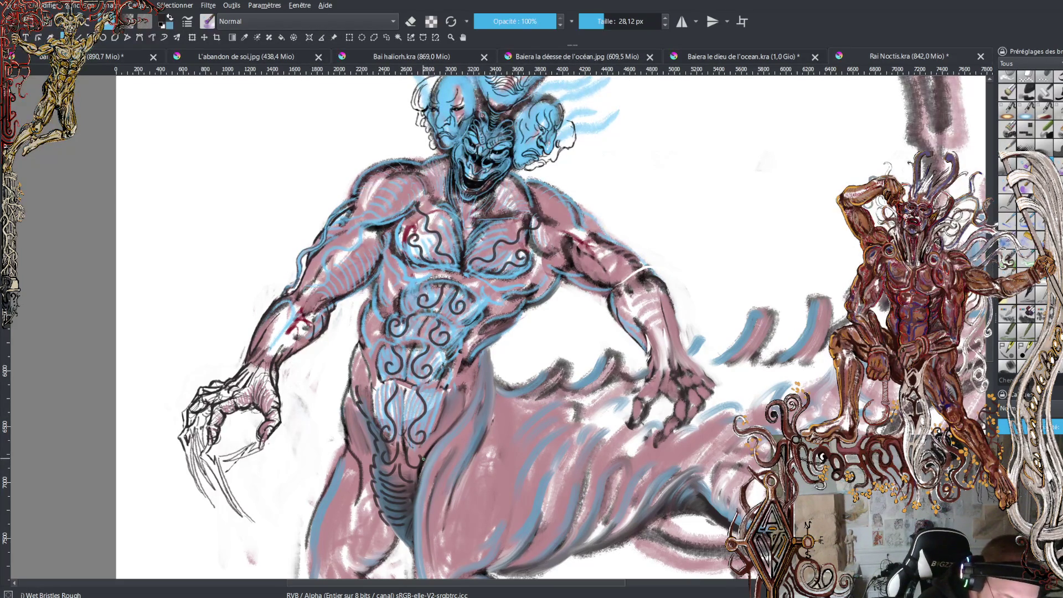
left_click_drag(430, 454, 415, 502)
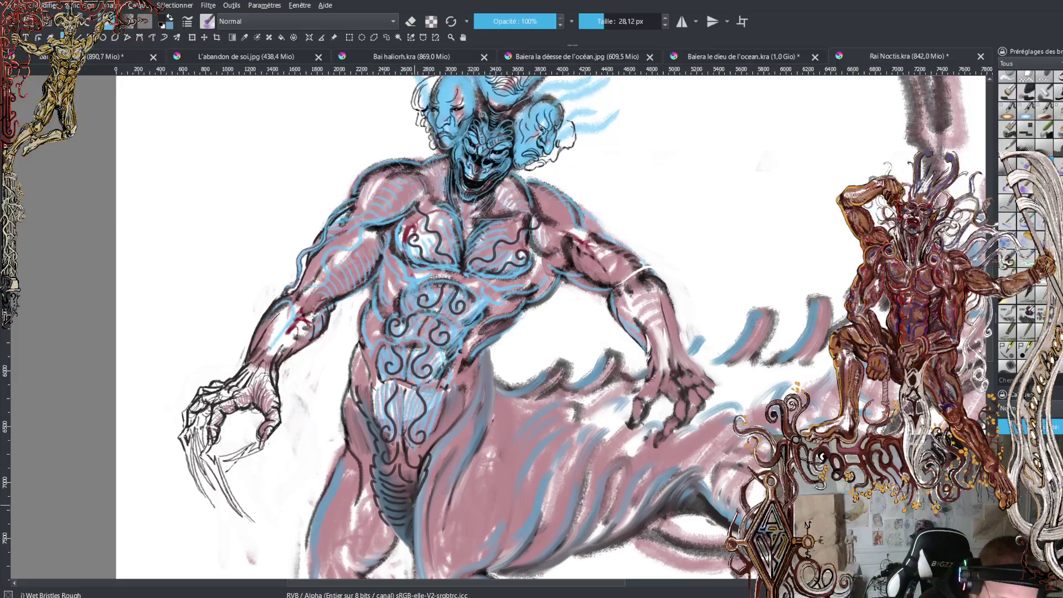
left_click_drag(432, 457, 476, 391)
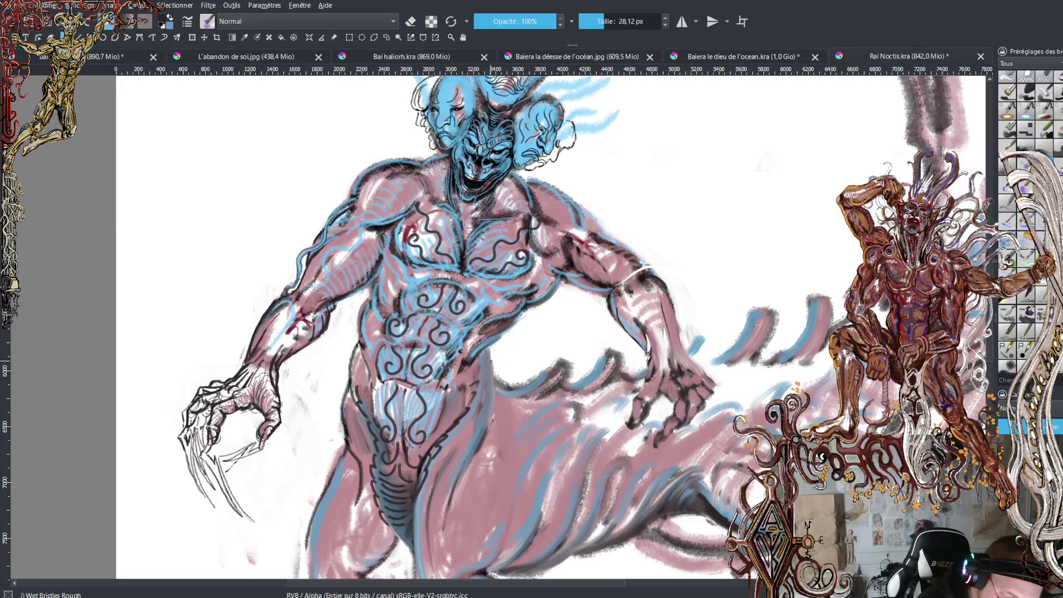
left_click_drag(491, 346, 482, 437)
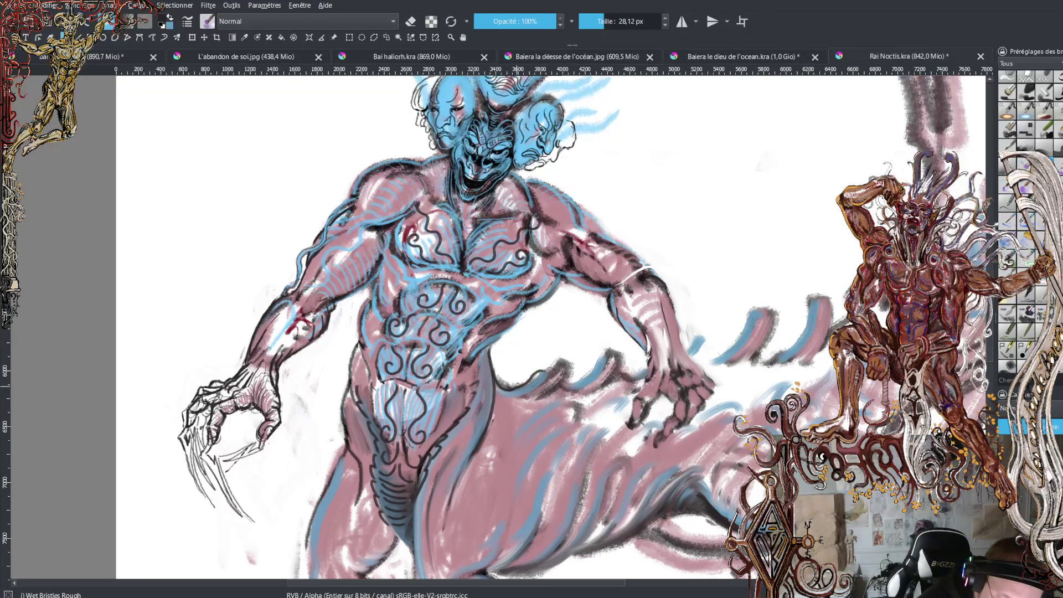
mouse_move(553, 365)
left_mouse_down()
mouse_move(570, 361)
mouse_move(556, 387)
mouse_move(531, 399)
mouse_move(586, 379)
mouse_move(598, 353)
mouse_move(619, 344)
mouse_move(609, 375)
mouse_move(646, 368)
mouse_move(694, 333)
mouse_move(705, 339)
mouse_move(704, 358)
mouse_move(722, 351)
mouse_move(767, 304)
mouse_move(776, 319)
mouse_move(737, 367)
mouse_move(757, 369)
mouse_move(803, 338)
mouse_move(818, 293)
mouse_move(831, 293)
mouse_move(830, 331)
mouse_move(812, 357)
mouse_move(825, 363)
mouse_move(817, 346)
left_mouse_up()
mouse_move(852, 277)
left_mouse_down()
mouse_move(846, 292)
mouse_move(849, 281)
left_mouse_up()
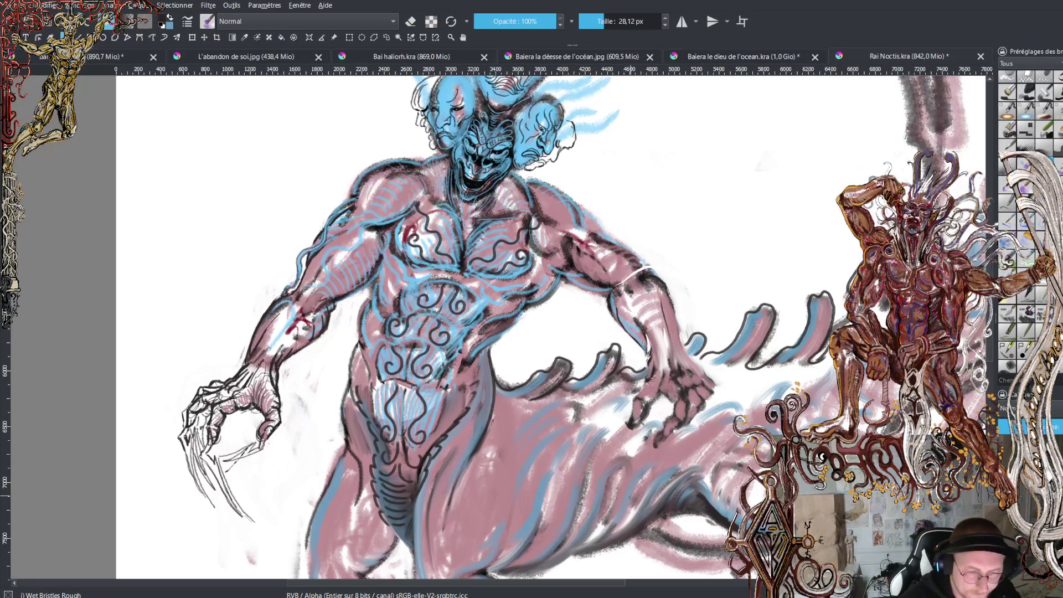
Check the whole figure, then add small dark detail marks on the hand and right forearm
key("minus")
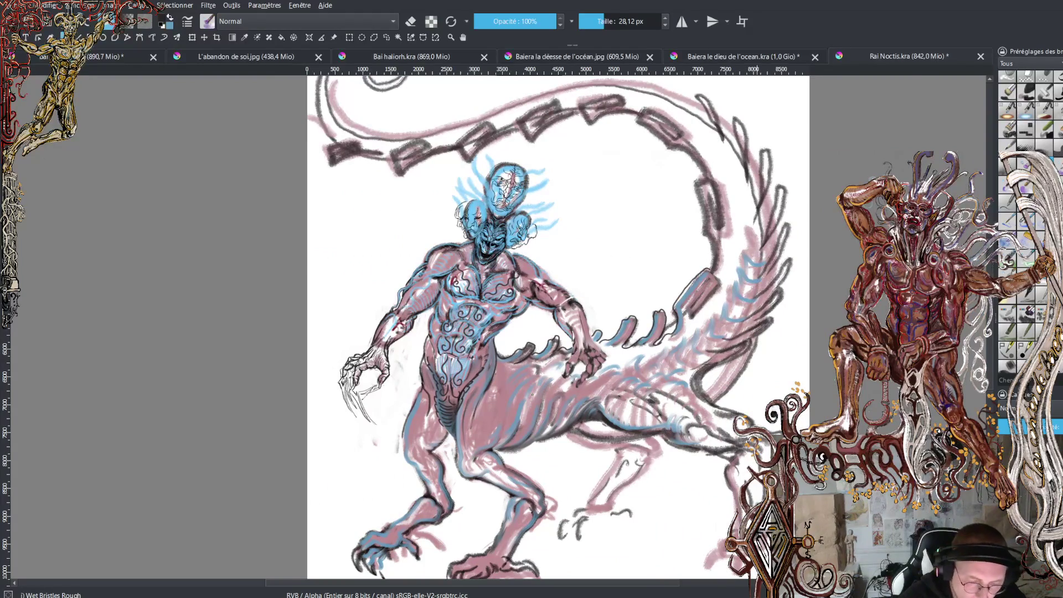
key("plus")
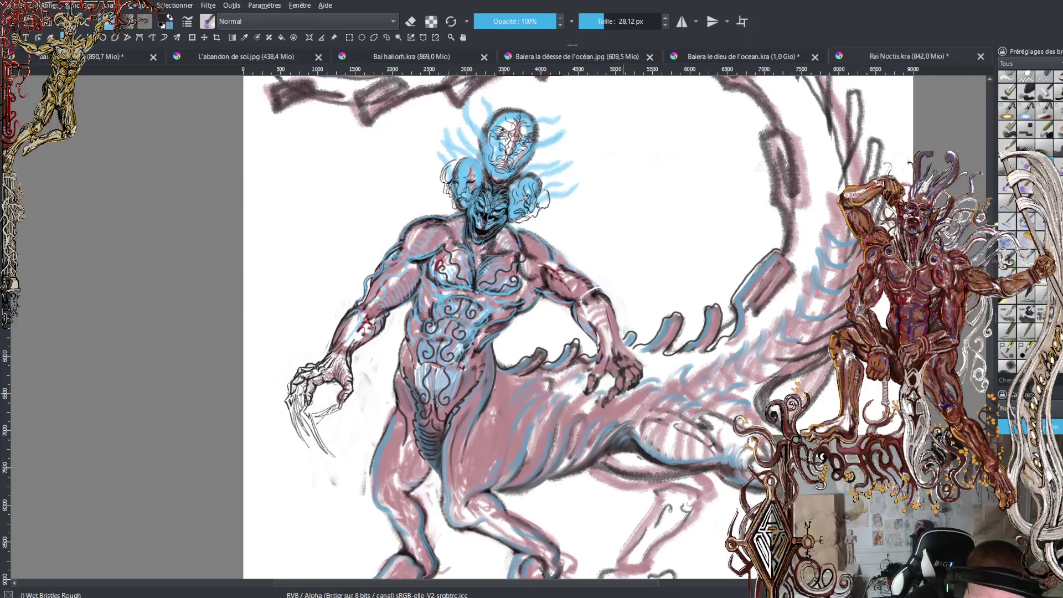
left_click(628, 385)
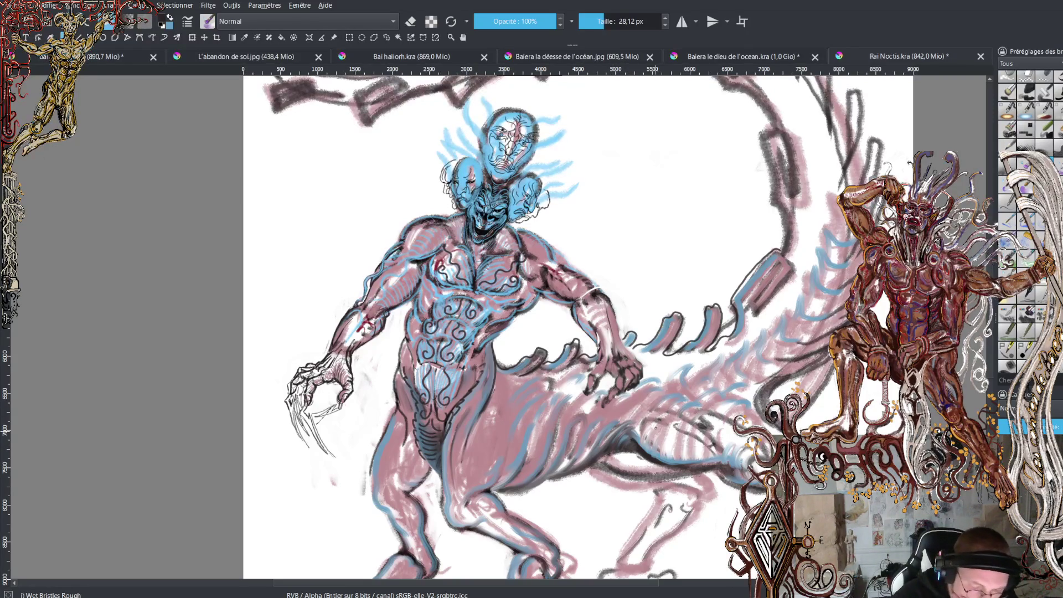
mouse_move(619, 313)
left_mouse_down()
mouse_move(615, 339)
mouse_move(635, 356)
left_mouse_up()
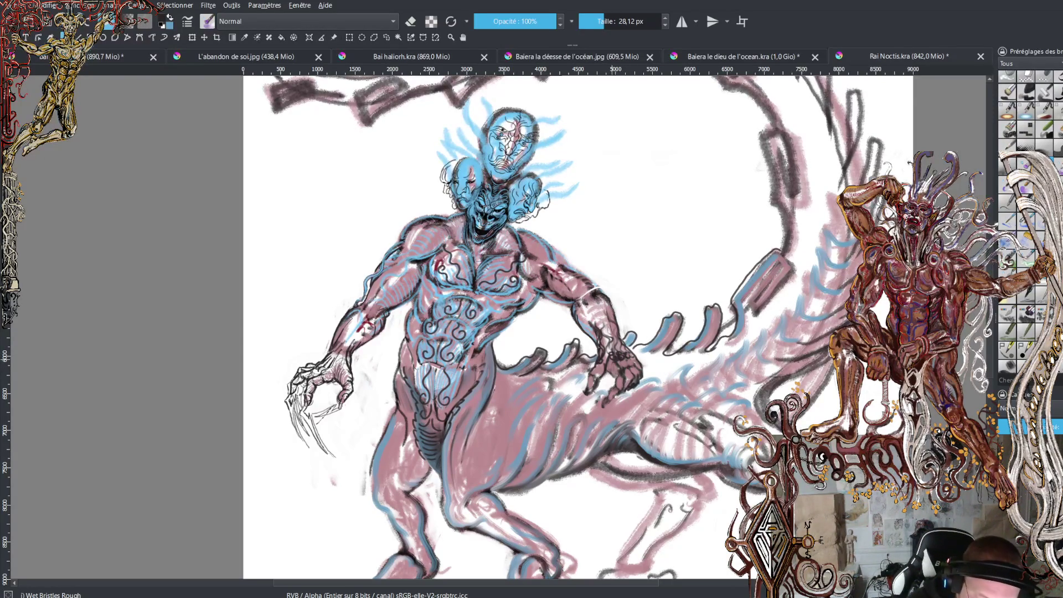
left_click_drag(609, 360, 613, 367)
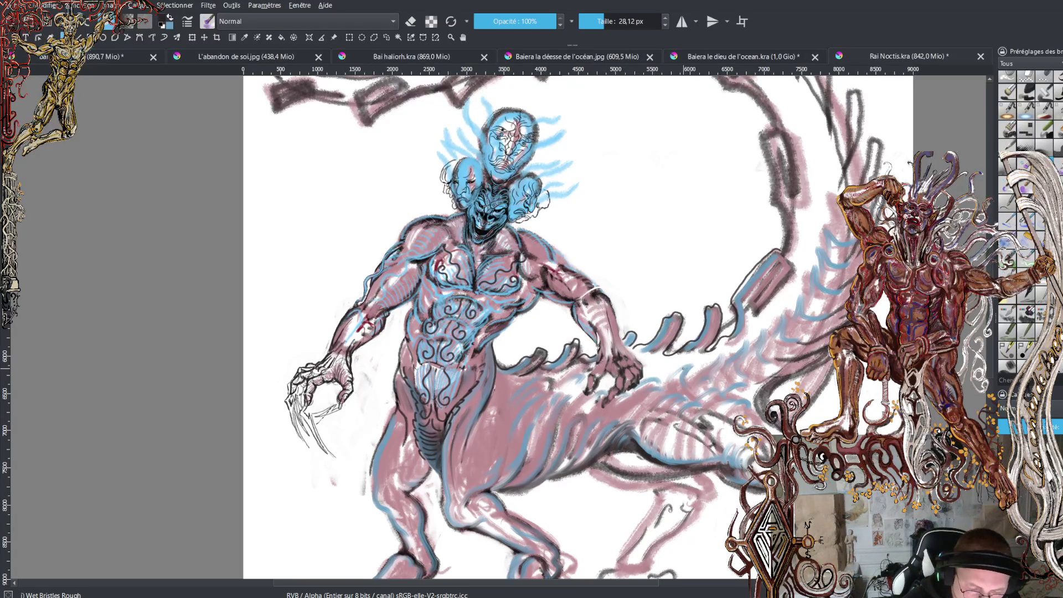
key("plus")
key("plus")
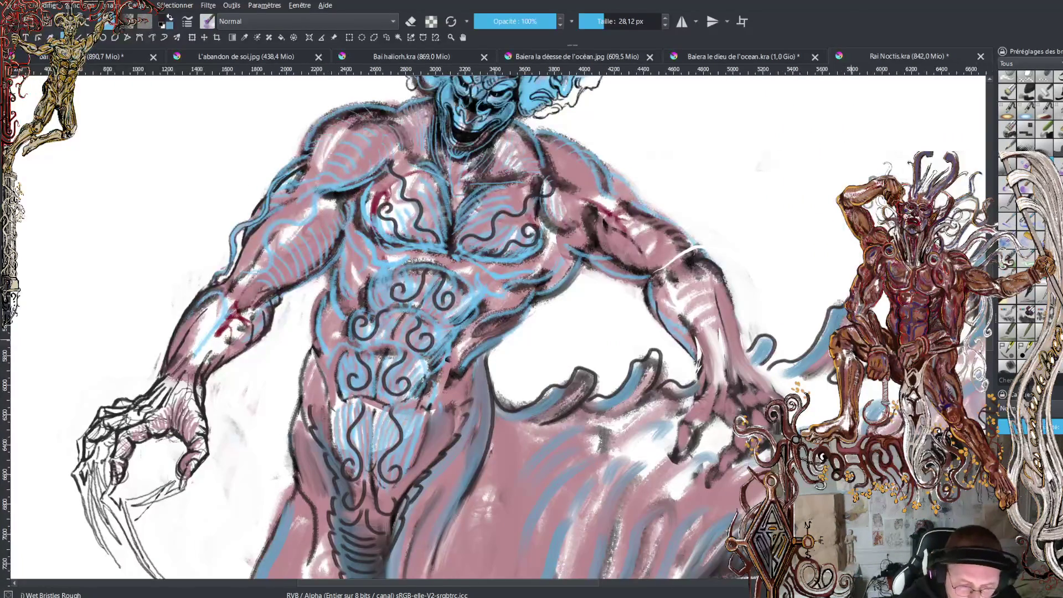